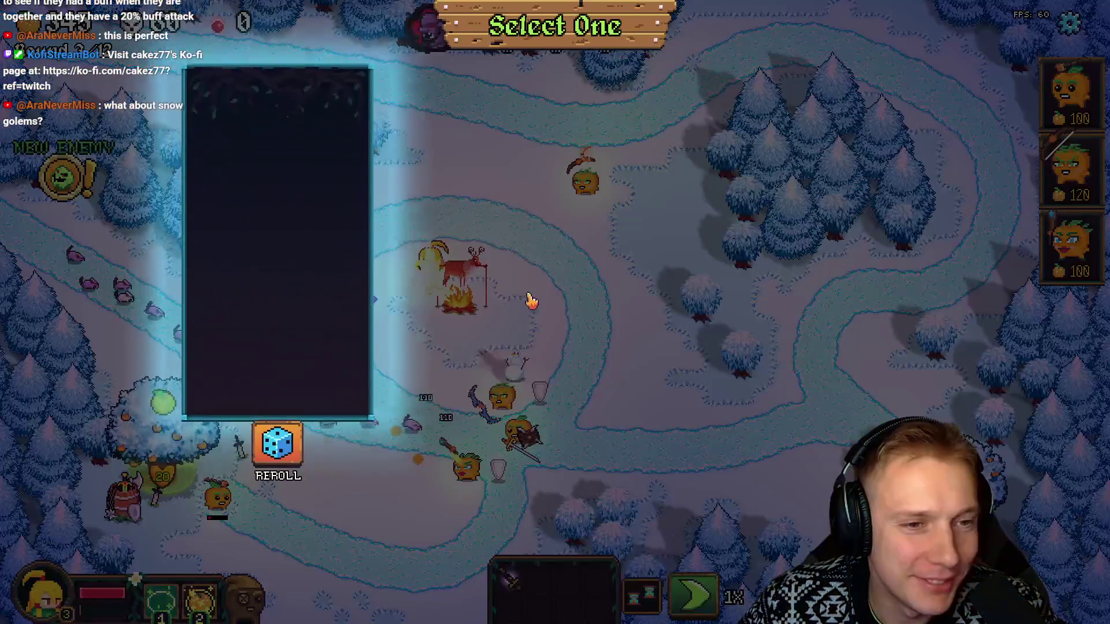
Take an item from the Select One rewards, pause into Options, and switch to the browser.
{"action": "left_click", "coordinate": [563, 312]}
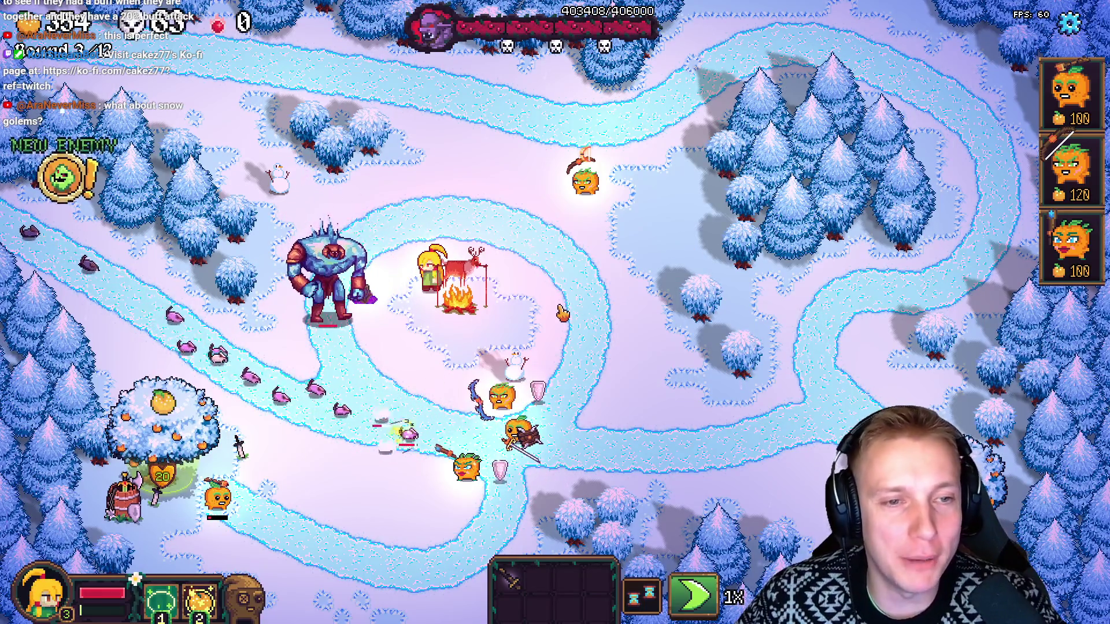
{"action": "key", "text": "Escape"}
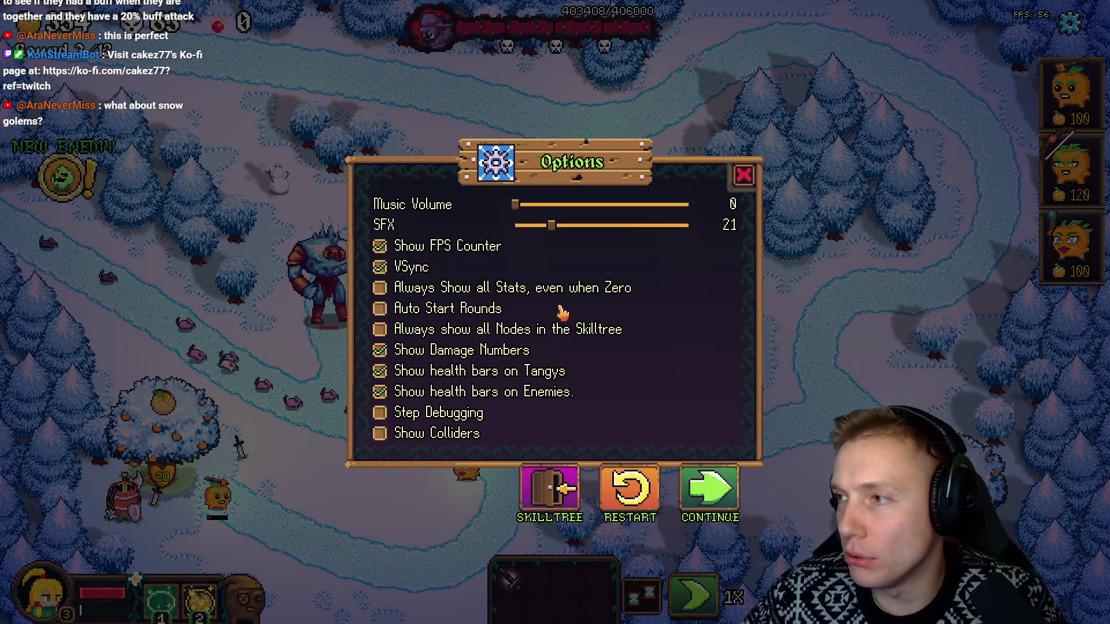
{"action": "key", "text": "alt+Tab"}
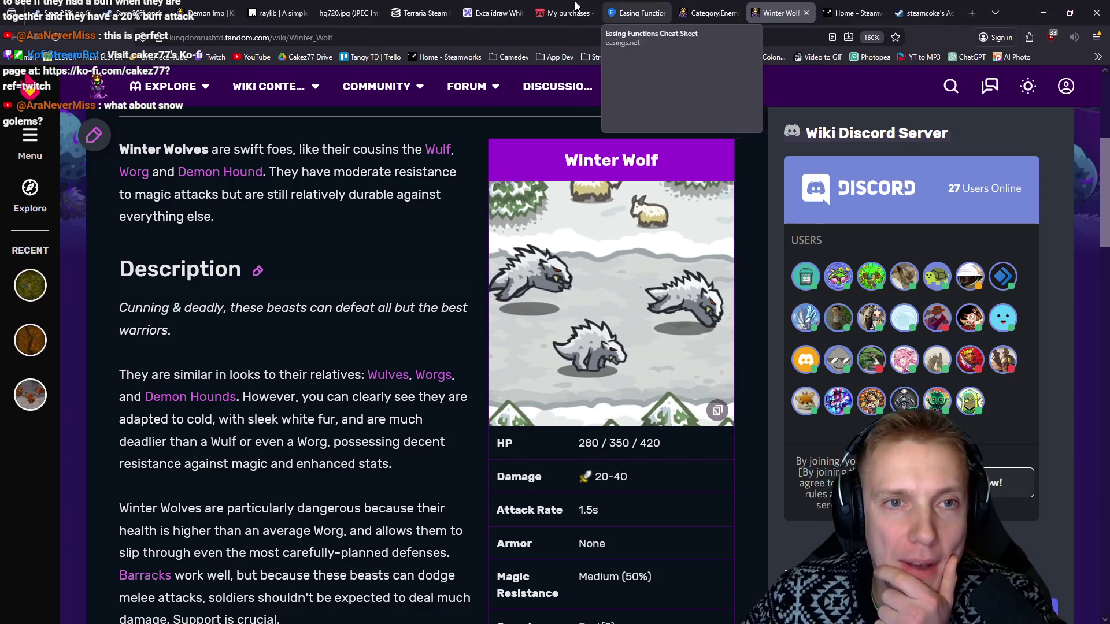
Find the 2D Pixel Art Golems Asset Pack in My purchases and open its download page in a new tab.
{"action": "left_click", "coordinate": [572, 9]}
{"action": "scroll", "coordinate": [675, 191], "scroll_direction": "up", "scroll_amount": 5}
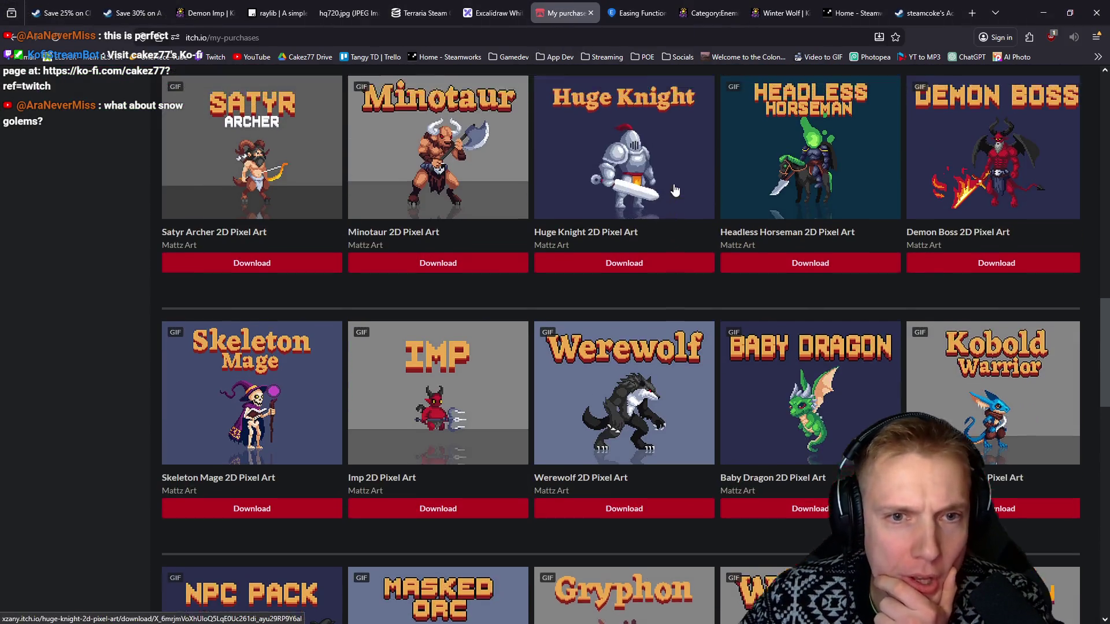
{"action": "scroll", "coordinate": [674, 188], "scroll_direction": "up", "scroll_amount": 5}
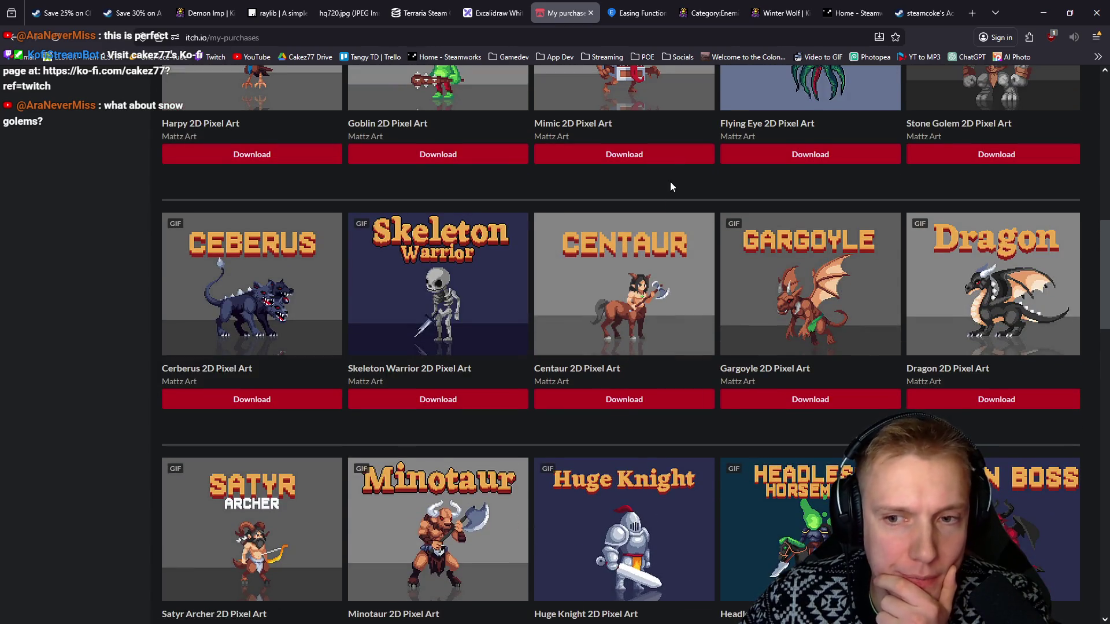
{"action": "scroll", "coordinate": [671, 186], "scroll_direction": "up", "scroll_amount": 10}
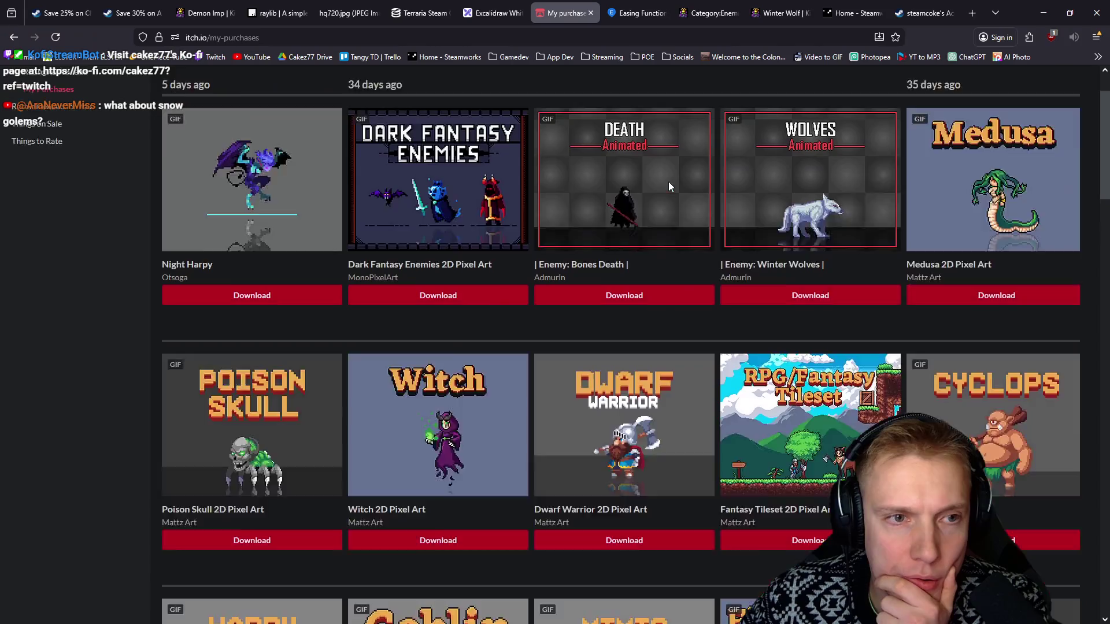
{"action": "scroll", "coordinate": [669, 186], "scroll_direction": "up", "scroll_amount": 2}
{"action": "scroll", "coordinate": [669, 186], "scroll_direction": "down", "scroll_amount": 3}
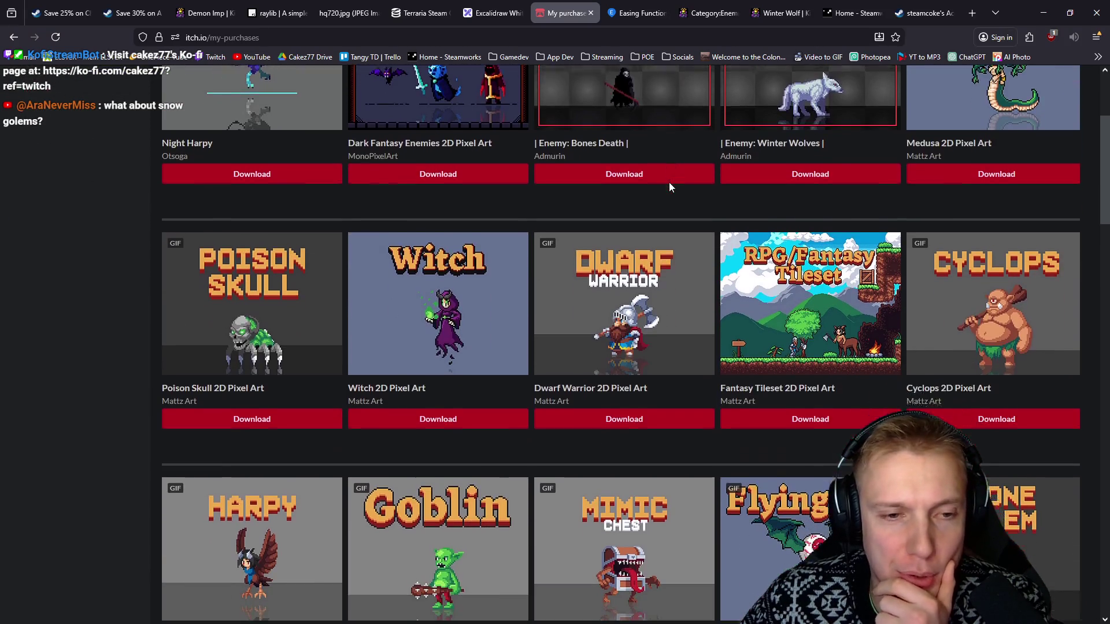
{"action": "scroll", "coordinate": [669, 186], "scroll_direction": "down", "scroll_amount": 13}
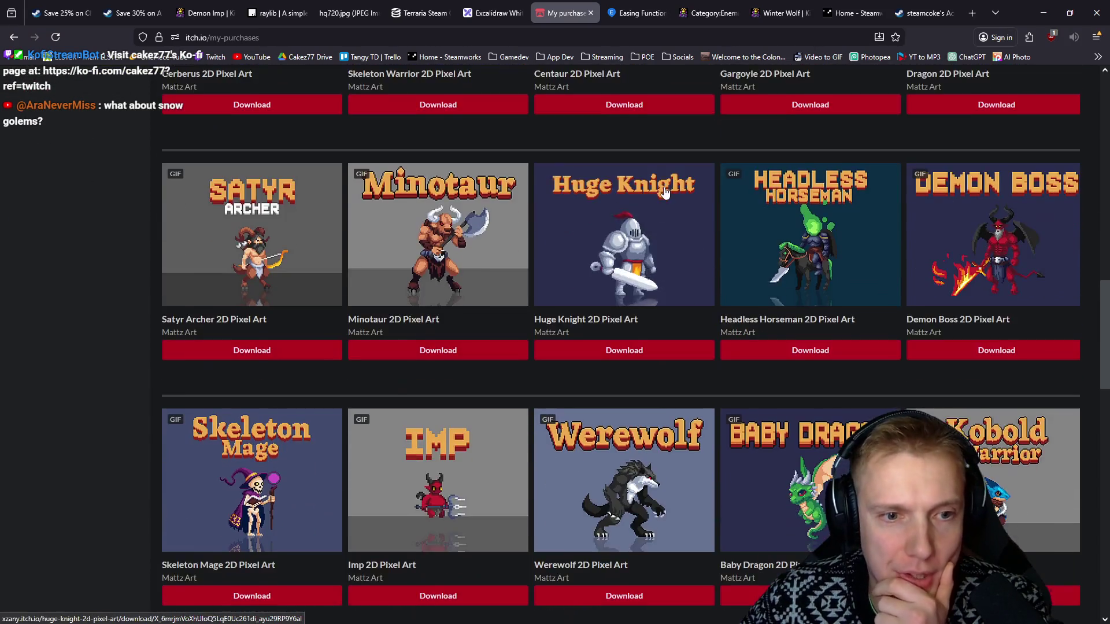
{"action": "scroll", "coordinate": [664, 192], "scroll_direction": "down", "scroll_amount": 10}
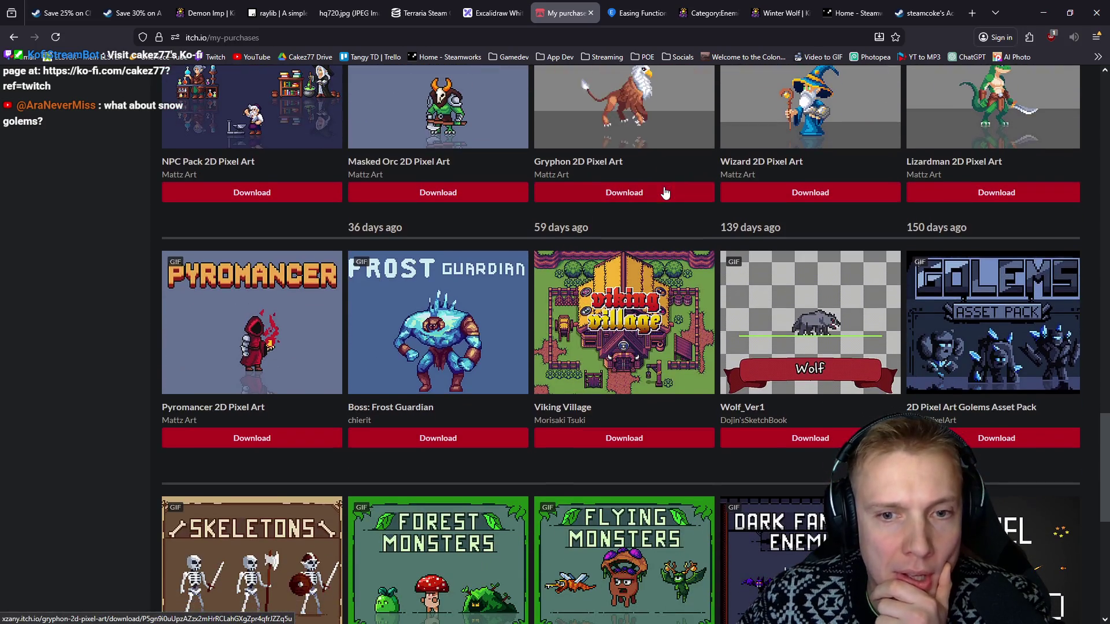
{"action": "middle_click", "coordinate": [904, 320]}
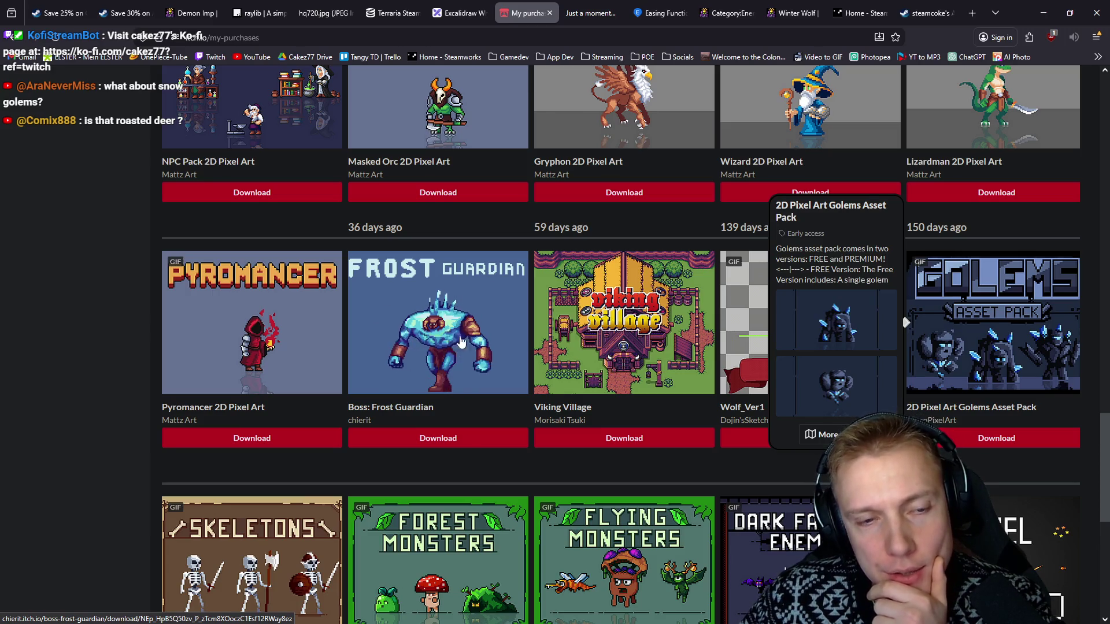
{"action": "left_click", "coordinate": [581, 6]}
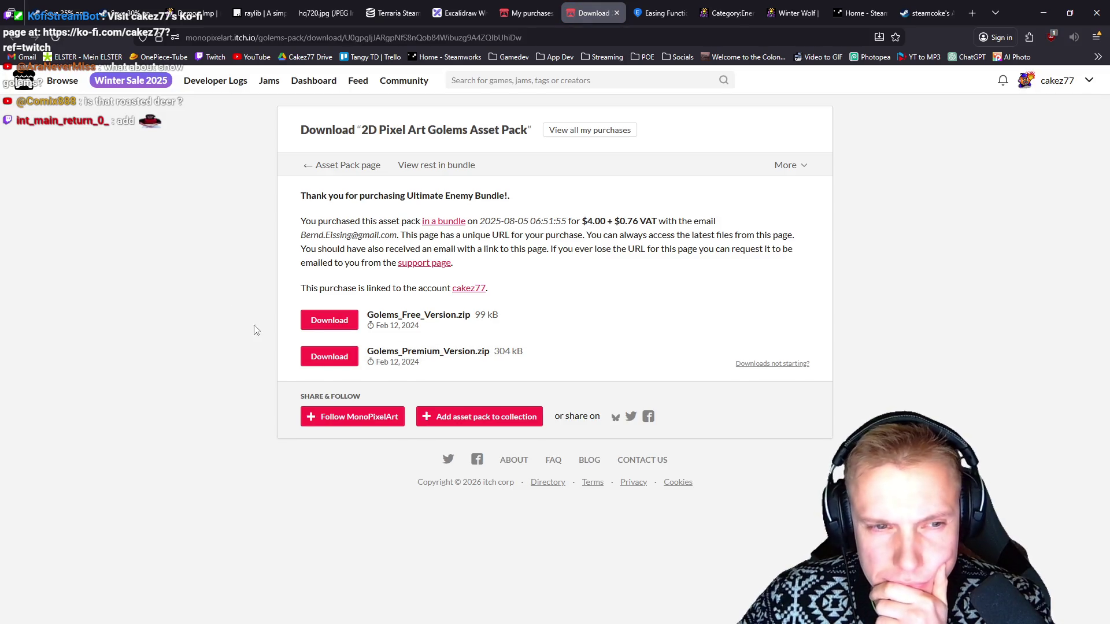
Download Golems_Premium_Version.zip (304 kB) and show it in the Downloads folder.
{"action": "left_click", "coordinate": [340, 363]}
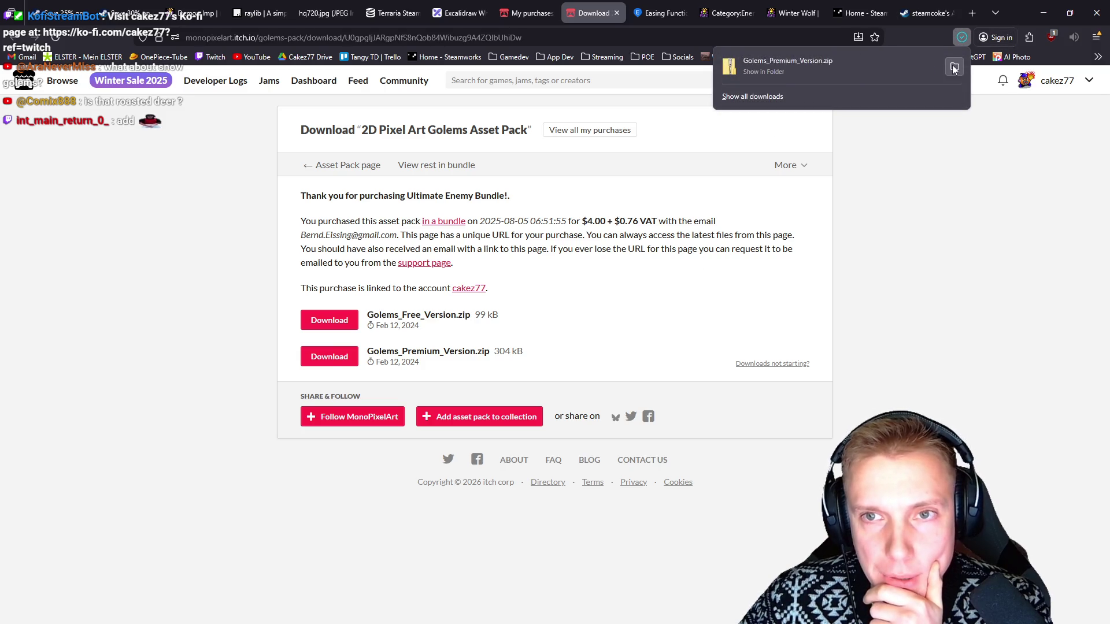
{"action": "left_click", "coordinate": [954, 68]}
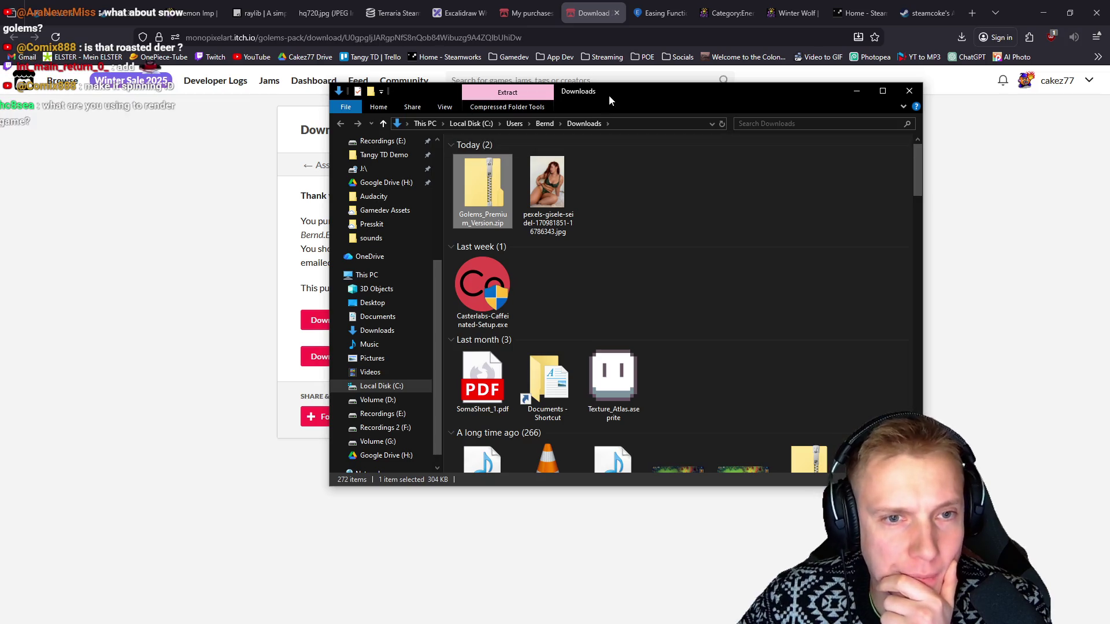
Snap the Downloads folder window to the right half of the screen.
{"action": "mouse_move", "coordinate": [643, 93]}
{"action": "left_mouse_down"}
{"action": "mouse_move", "coordinate": [1109, 93]}
{"action": "mouse_move", "coordinate": [775, 144]}
{"action": "left_mouse_up"}
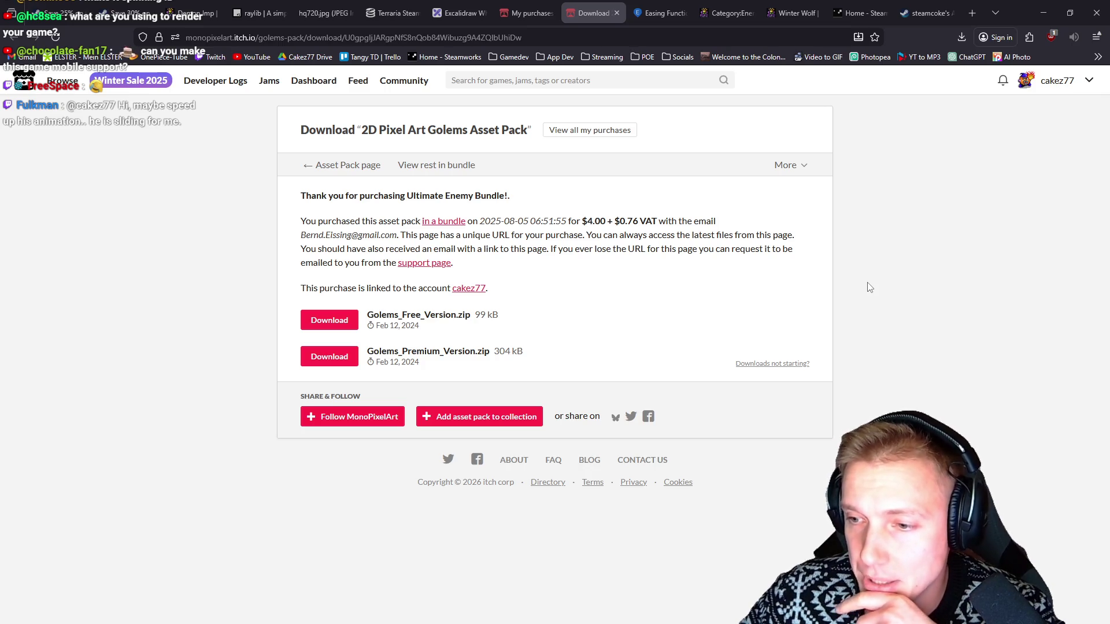
Resume the paused snowy-map game and send the hero toward the right side of the map.
{"action": "key", "text": "alt+Tab"}
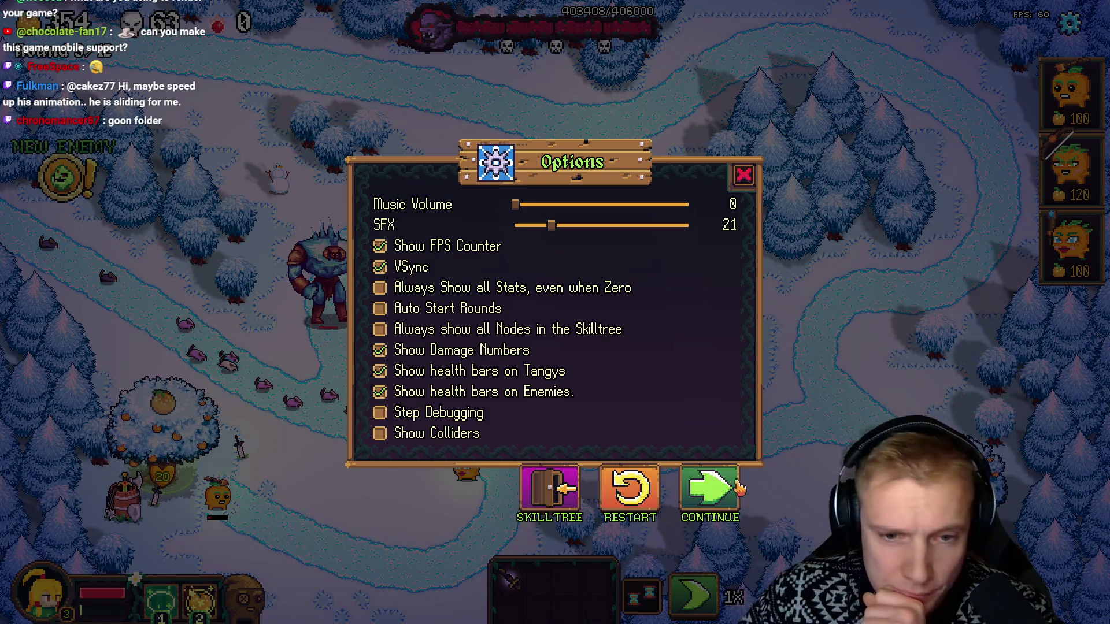
{"action": "left_click", "coordinate": [723, 489]}
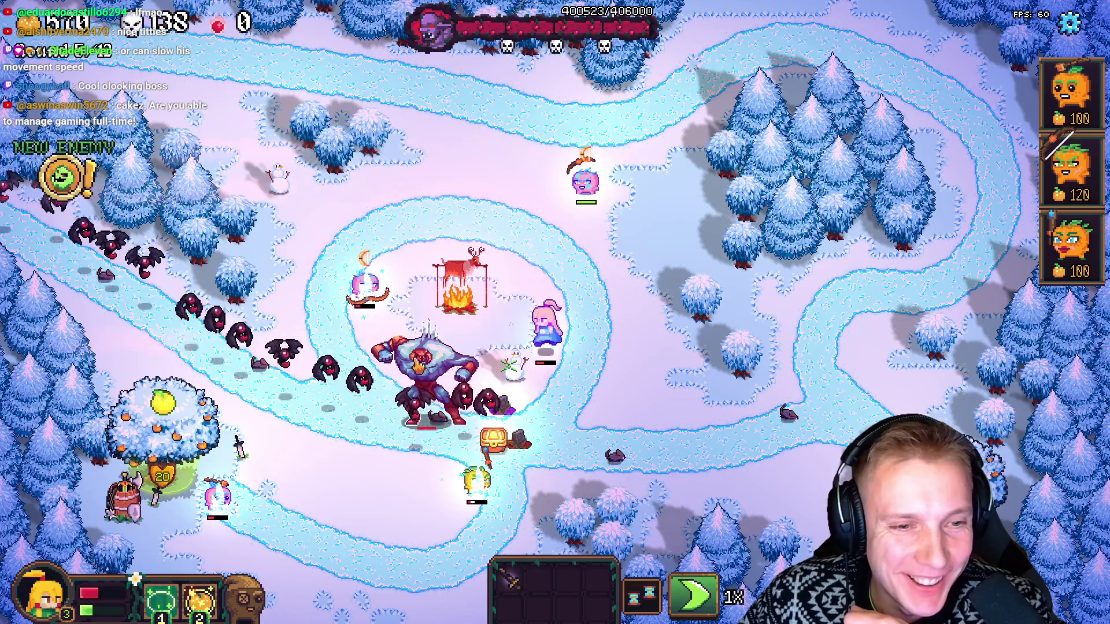
{"action": "left_click", "coordinate": [634, 352]}
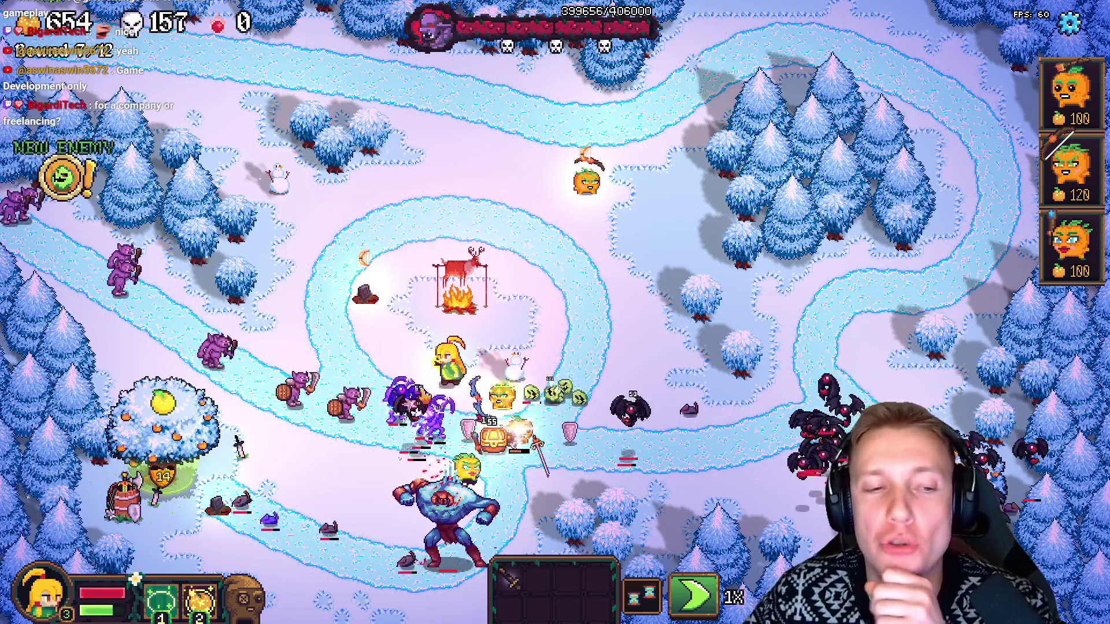
Move the hero up-left beside the tower, then take the Wand of Death reward.
{"action": "left_click", "coordinate": [372, 286]}
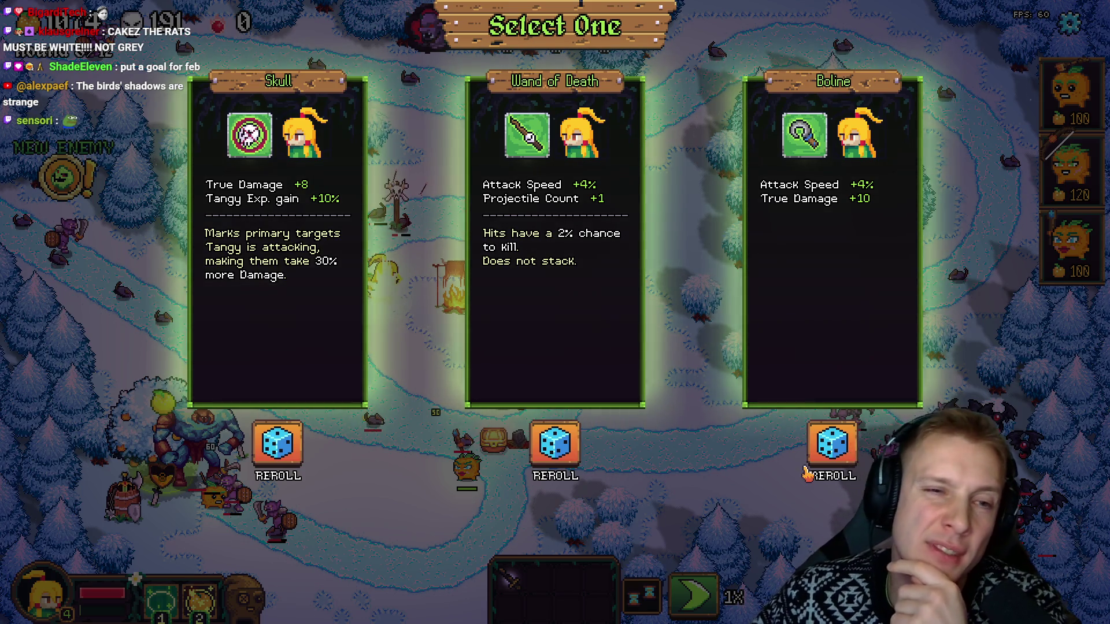
{"action": "left_click", "coordinate": [567, 225]}
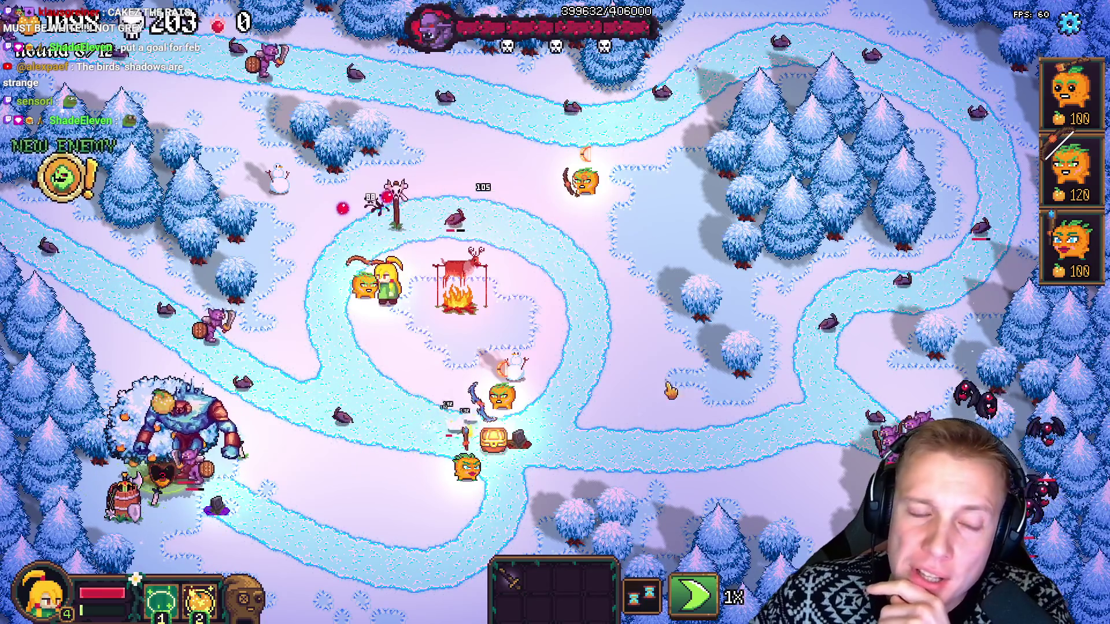
Pause the game again with the Options menu.
{"action": "key", "text": "Escape"}
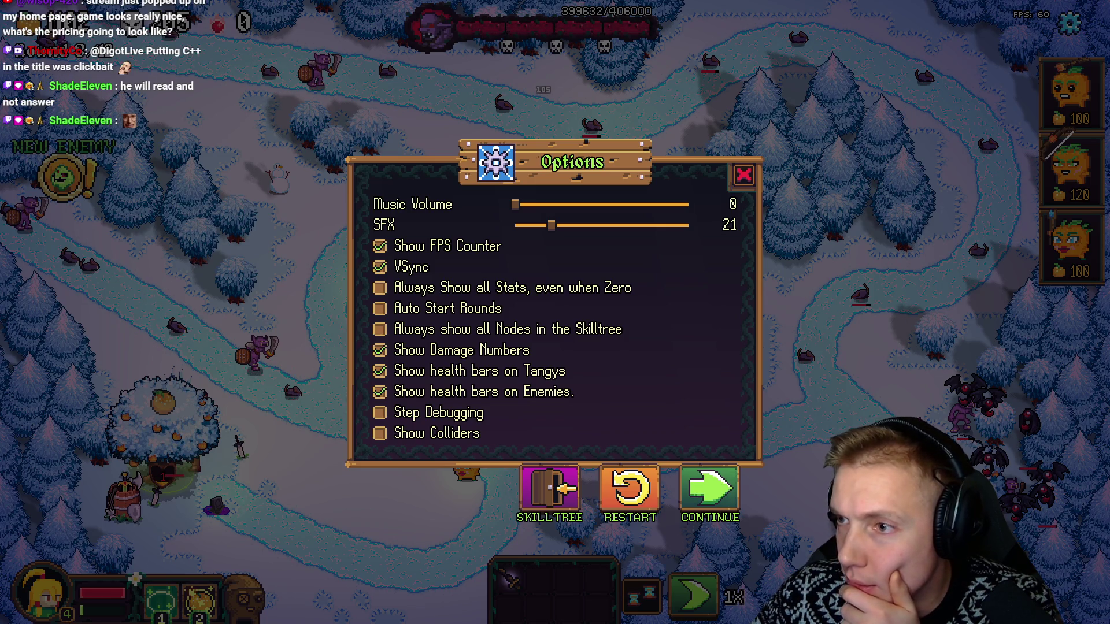
In the golem pack folder, open Blue and then its White_Swoosh_VFX subfolder of Golem_1 sheets.
{"action": "key", "text": "alt+Tab"}
{"action": "double_click", "coordinate": [492, 170]}
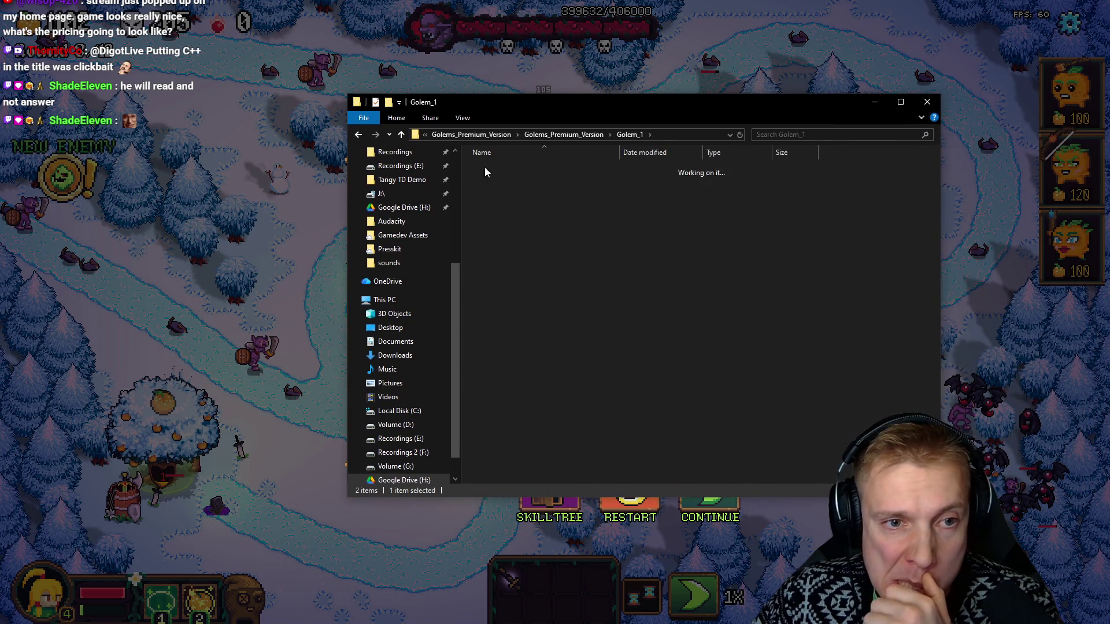
{"action": "double_click", "coordinate": [502, 182]}
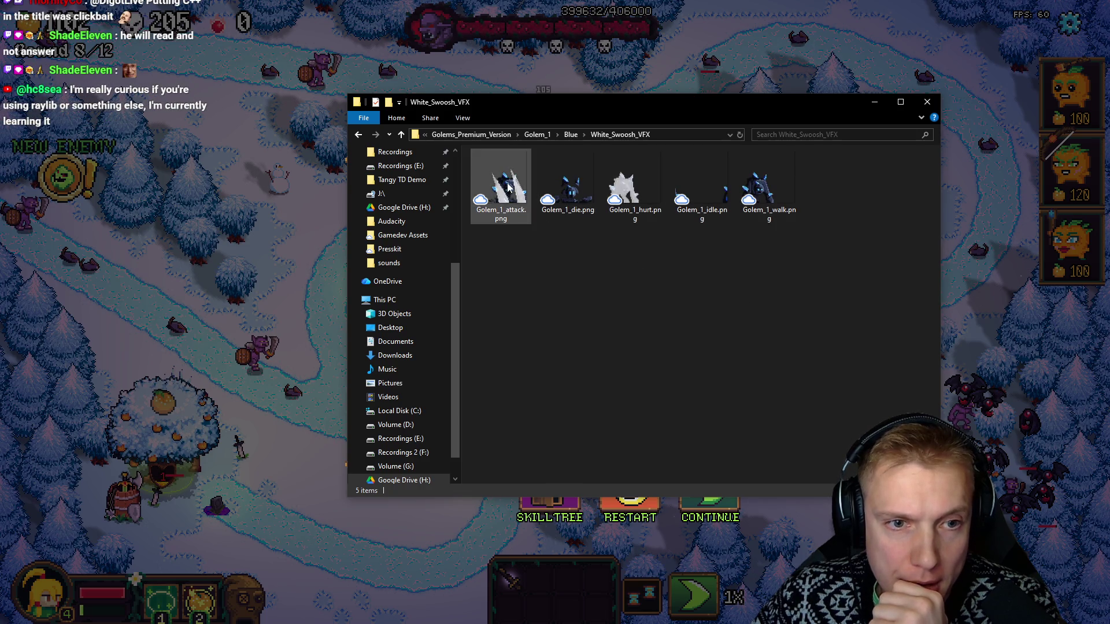
{"action": "mouse_move", "coordinate": [509, 186]}
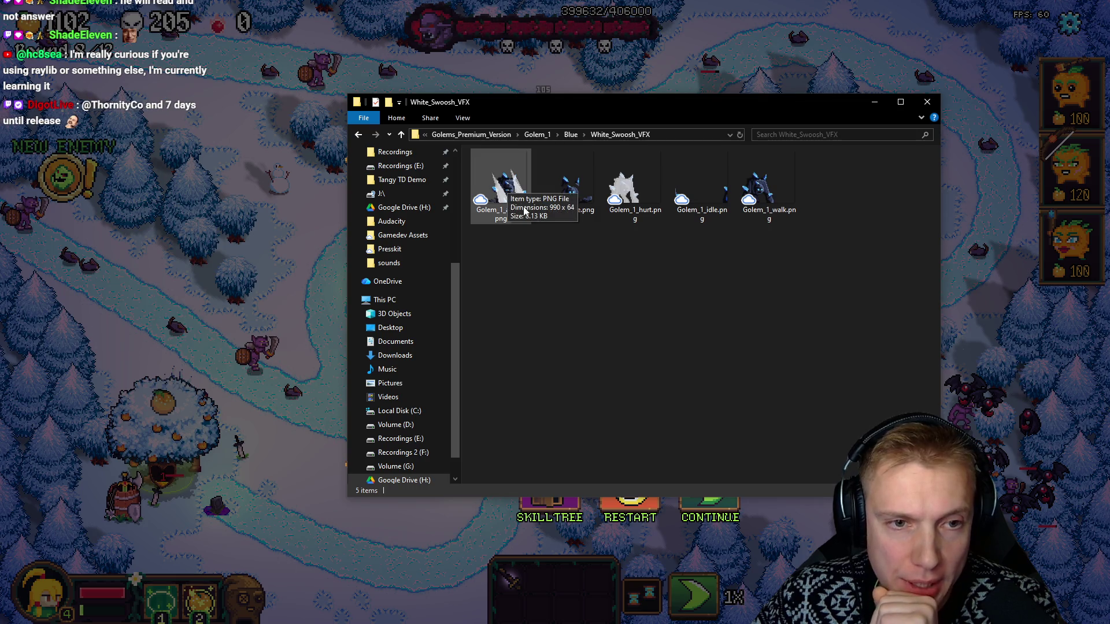
{"action": "mouse_move", "coordinate": [720, 191]}
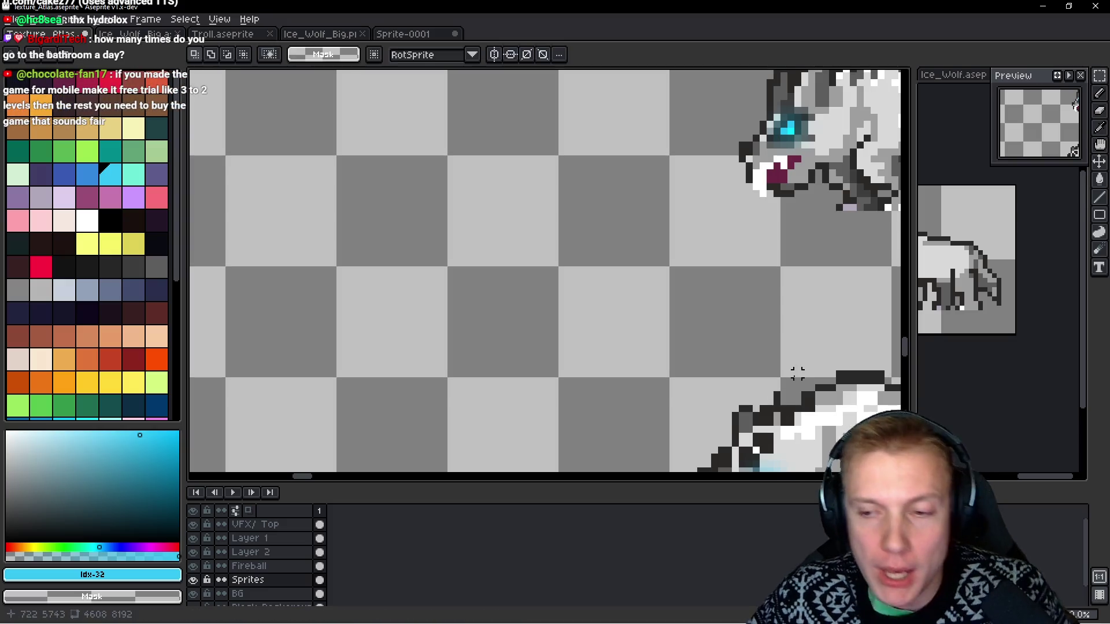
Drag Golem_1_walk.png from the folder into Aseprite to open it in its own tab.
{"action": "key", "text": "alt+Tab"}
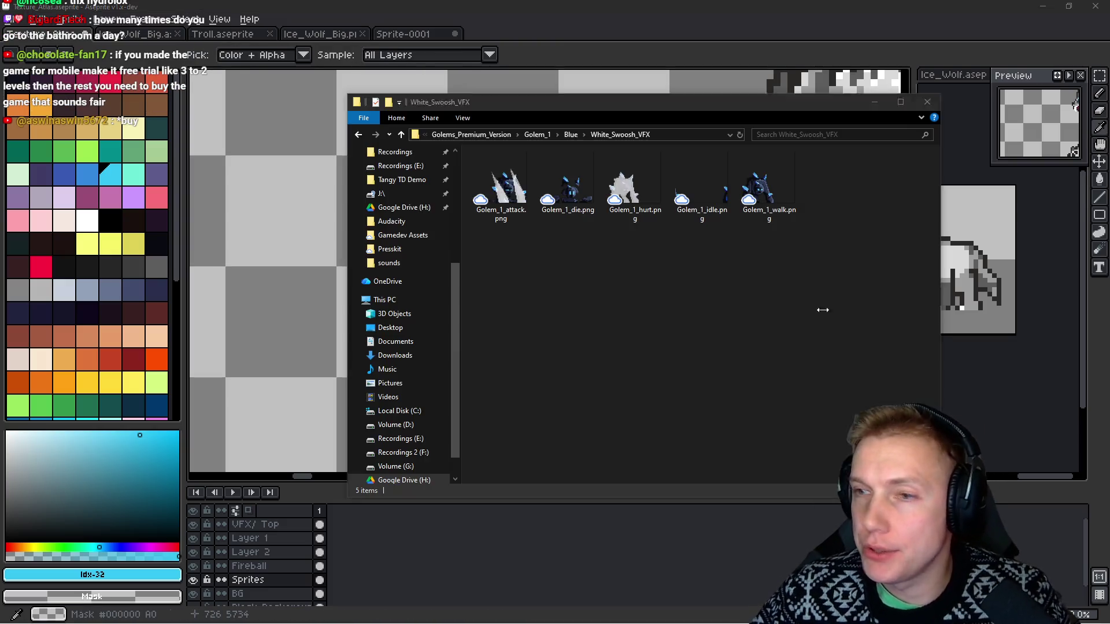
{"action": "left_click_drag", "start_coordinate": [757, 179], "coordinate": [306, 257]}
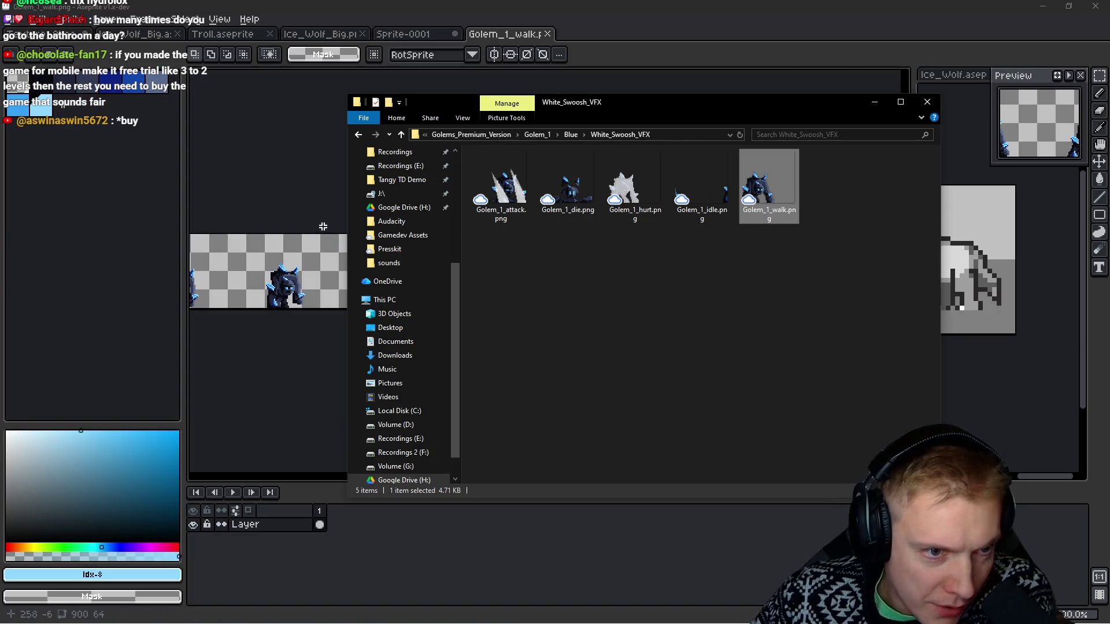
Zoom and pan across the Golem_1_walk frames, then return to the White_Swoosh_VFX folder.
{"action": "left_click_drag", "start_coordinate": [376, 240], "coordinate": [731, 235]}
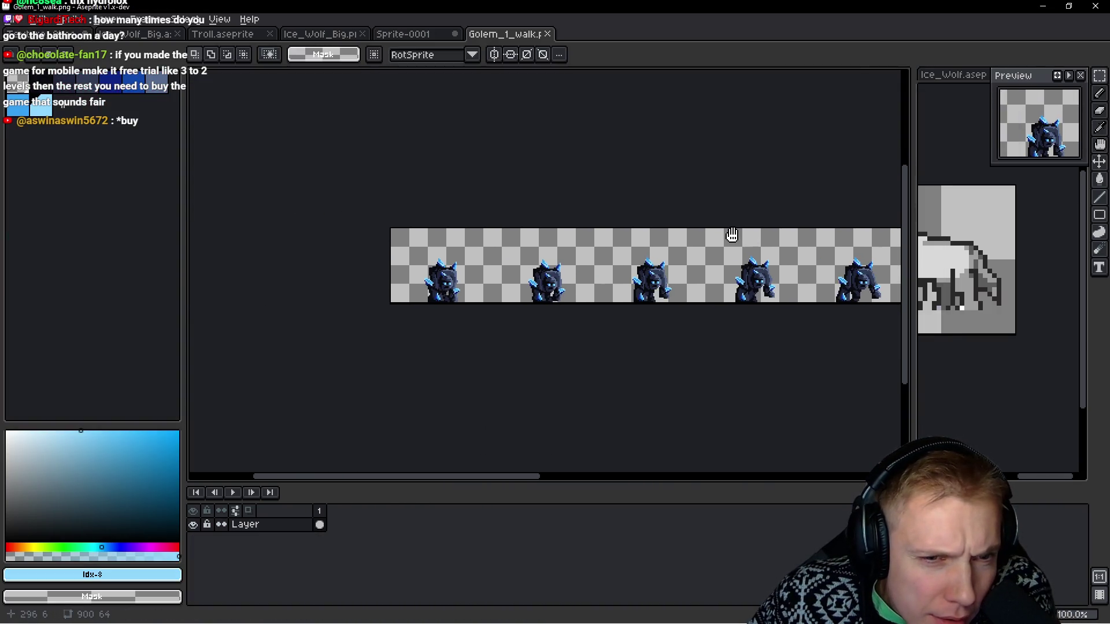
{"action": "scroll", "coordinate": [591, 243], "scroll_direction": "up", "scroll_amount": 4}
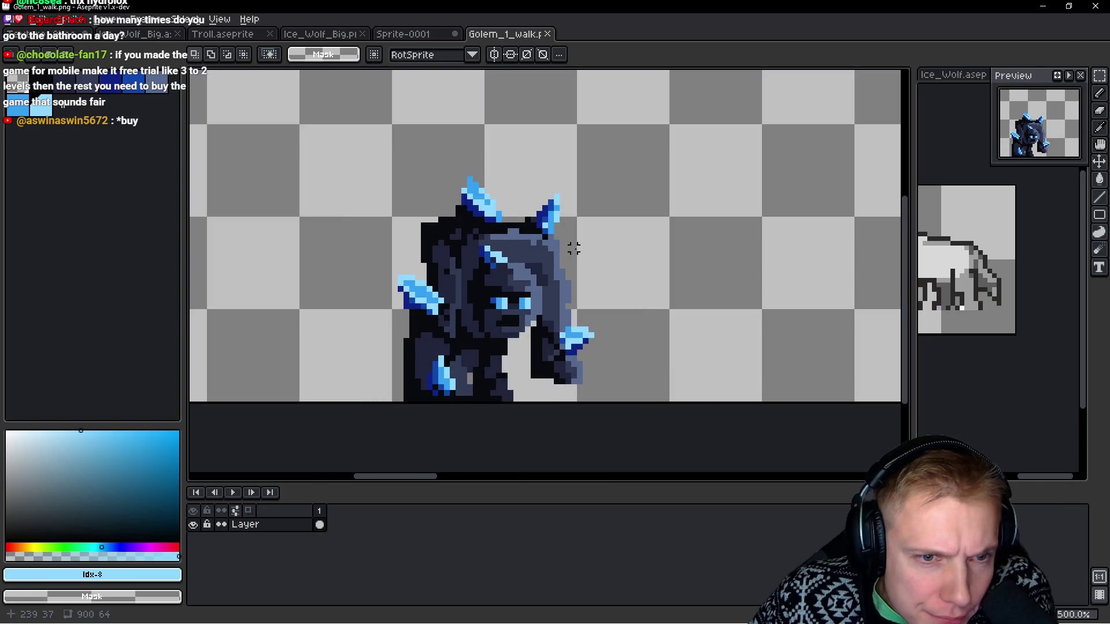
{"action": "scroll", "coordinate": [599, 255], "scroll_direction": "down", "scroll_amount": 3}
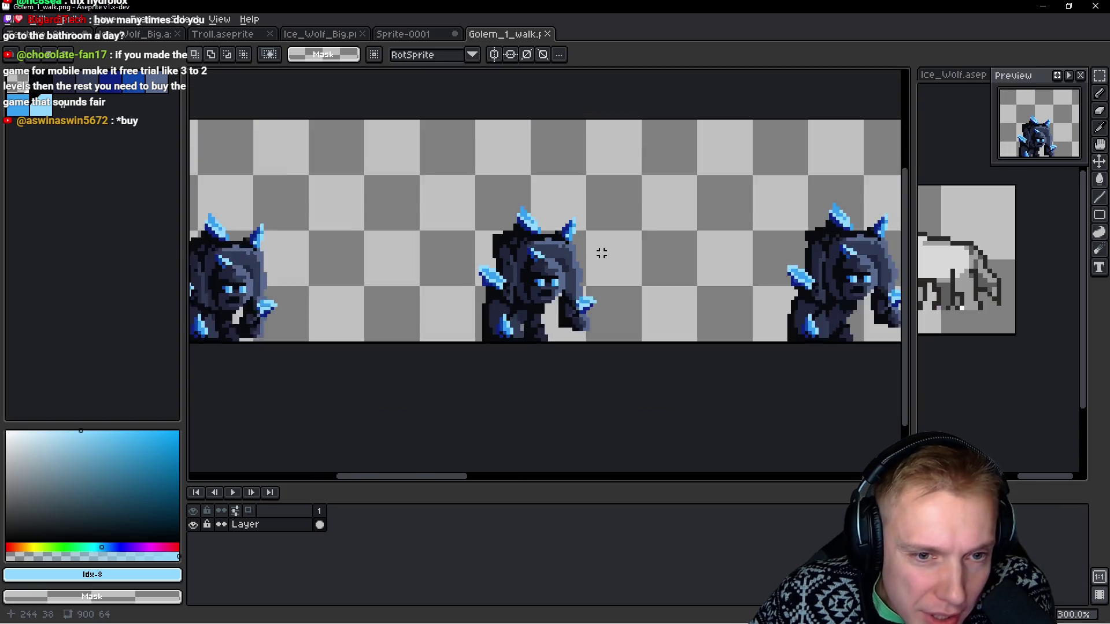
{"action": "scroll", "coordinate": [595, 258], "scroll_direction": "up", "scroll_amount": 2}
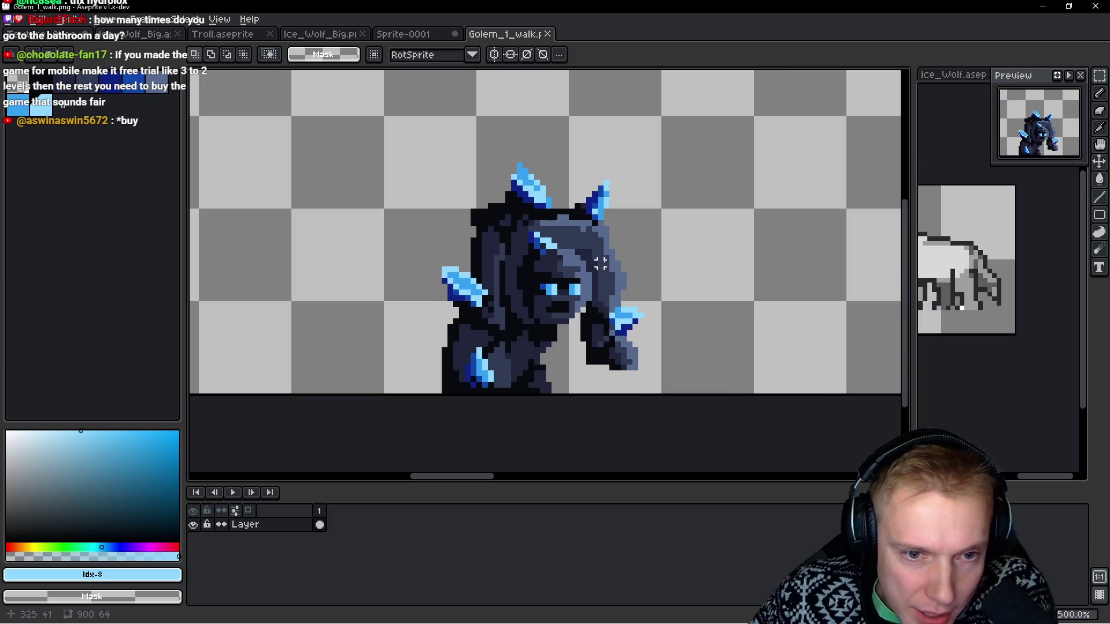
{"action": "scroll", "coordinate": [589, 263], "scroll_direction": "down", "scroll_amount": 3}
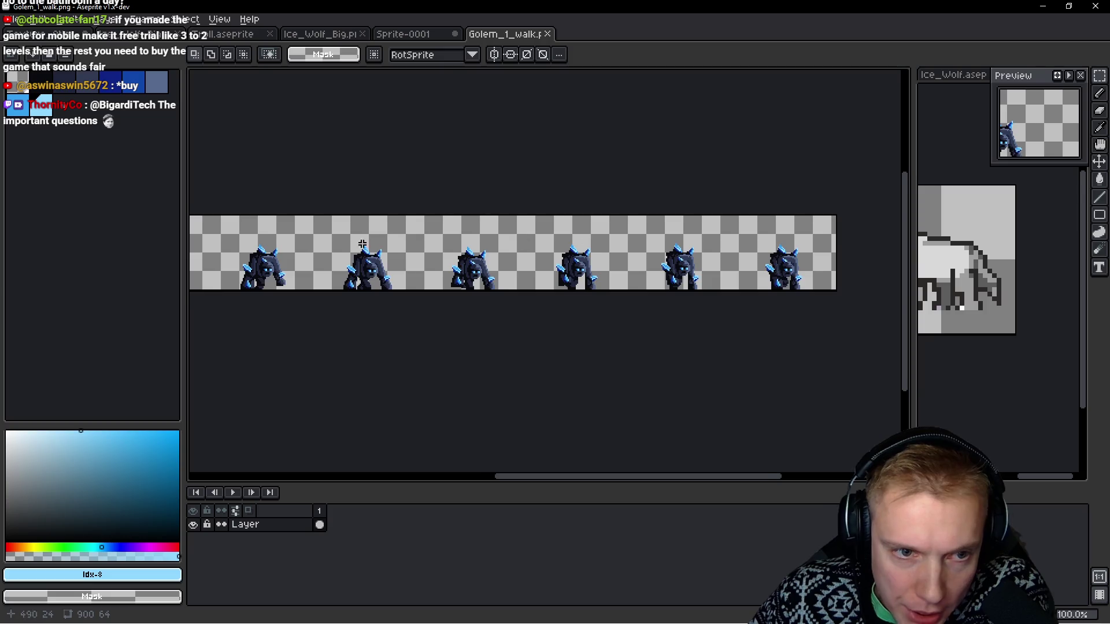
{"action": "scroll", "coordinate": [363, 243], "scroll_direction": "left", "scroll_amount": 5}
{"action": "scroll", "coordinate": [473, 255], "scroll_direction": "up", "scroll_amount": 3}
{"action": "scroll", "coordinate": [460, 279], "scroll_direction": "down", "scroll_amount": 1}
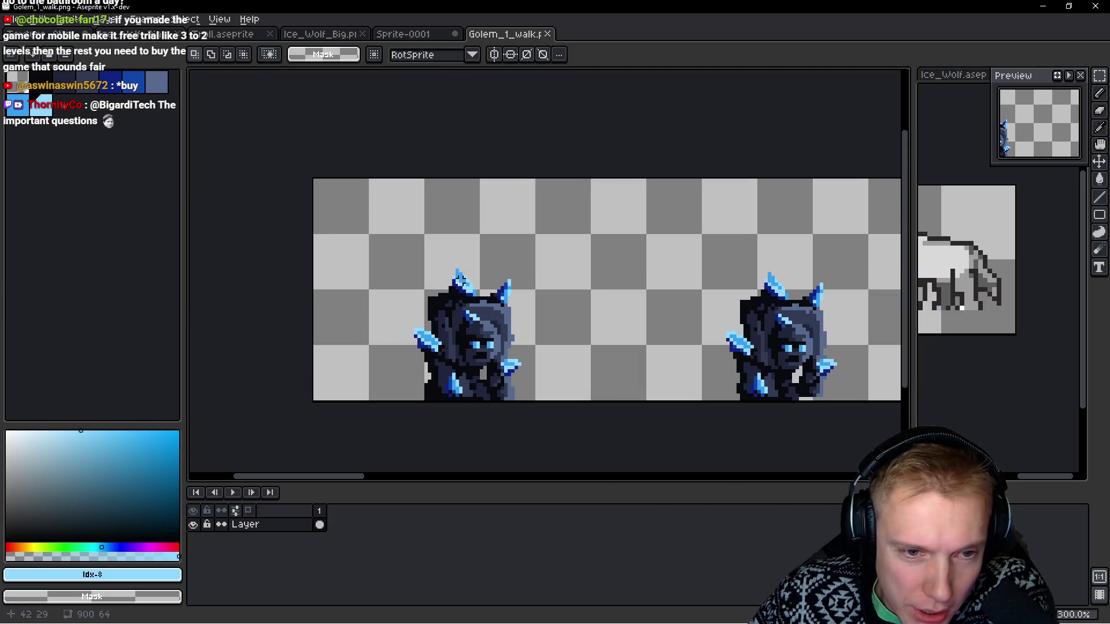
{"action": "left_click_drag", "start_coordinate": [599, 284], "coordinate": [432, 250]}
{"action": "scroll", "coordinate": [479, 263], "scroll_direction": "down", "scroll_amount": 1}
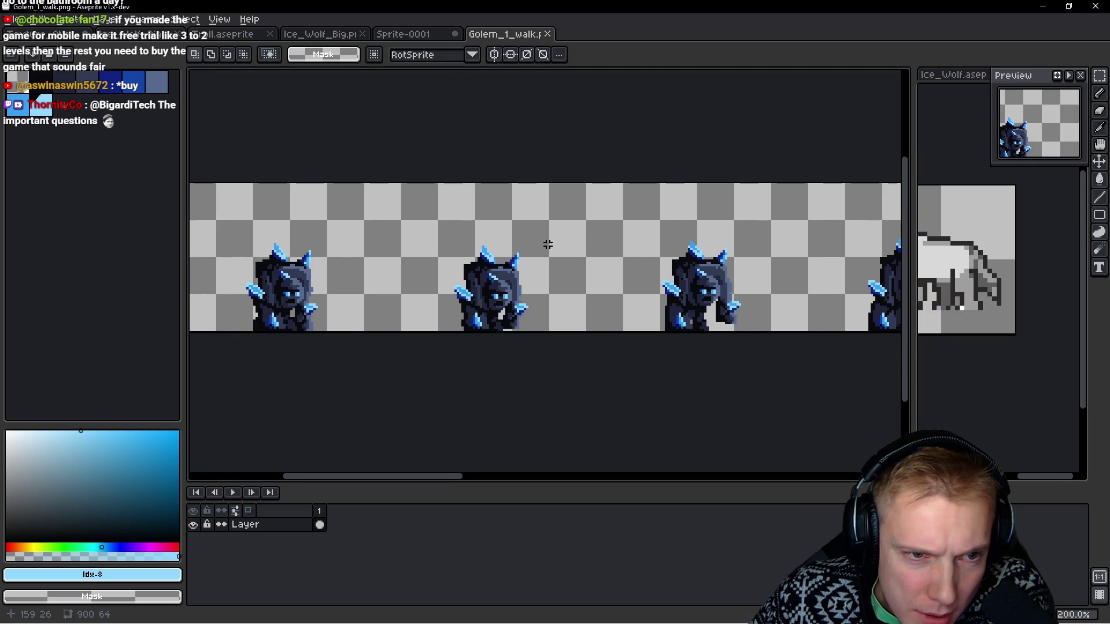
{"action": "scroll", "coordinate": [546, 243], "scroll_direction": "down", "scroll_amount": 1}
{"action": "scroll", "coordinate": [442, 228], "scroll_direction": "up", "scroll_amount": 1}
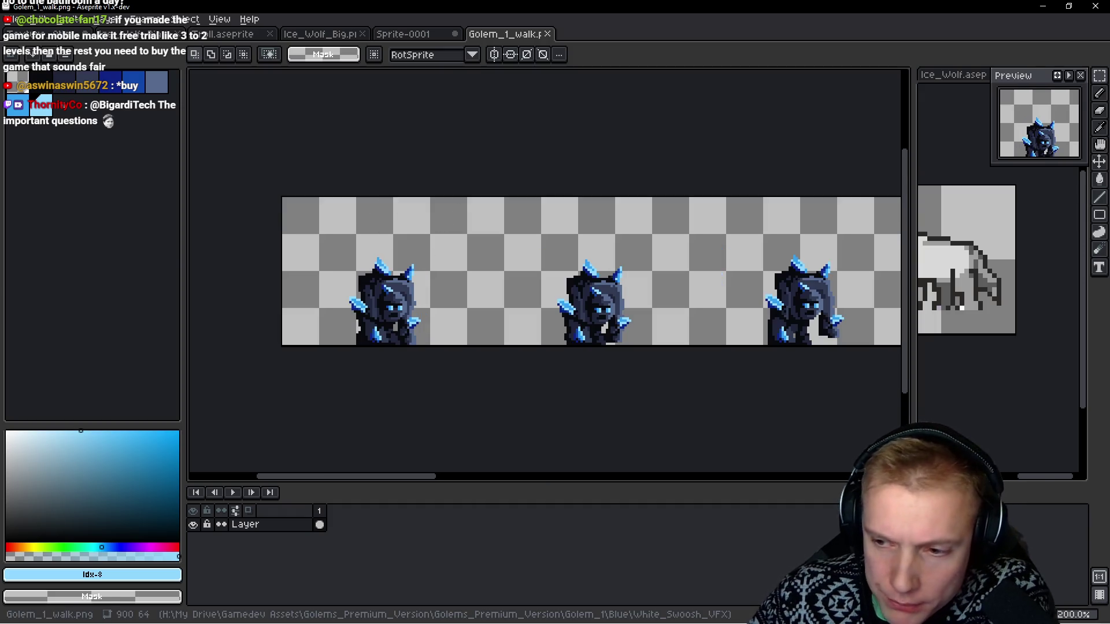
{"action": "key", "text": "alt+Tab"}
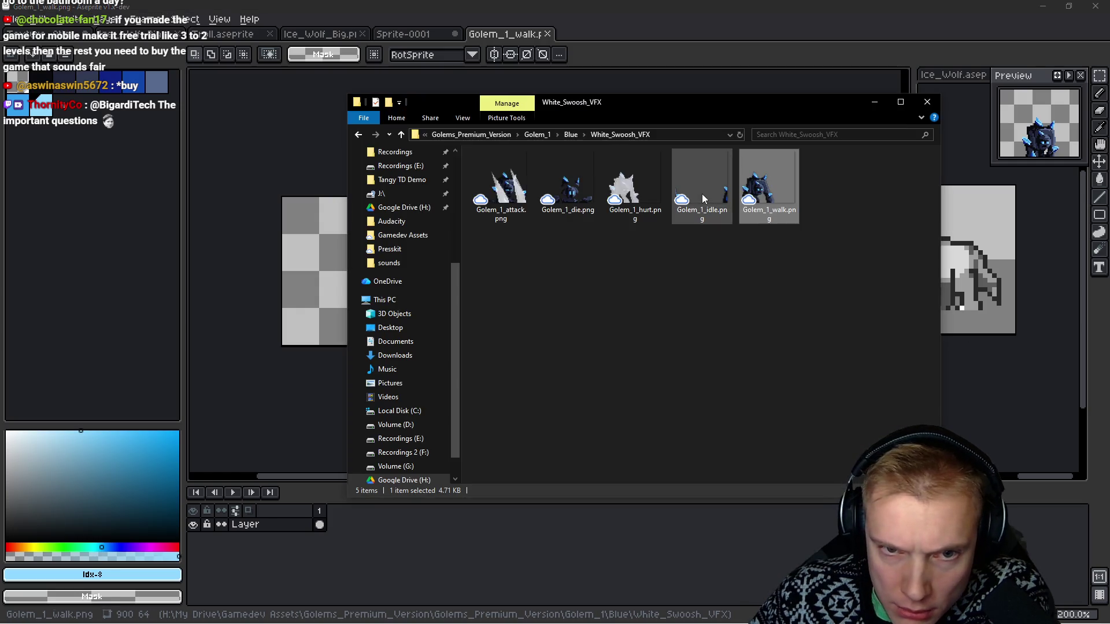
Open Golem_1_attack.png in Aseprite as a new sprite.
{"action": "mouse_move", "coordinate": [511, 184]}
{"action": "left_mouse_down"}
{"action": "mouse_move", "coordinate": [532, 193]}
{"action": "mouse_move", "coordinate": [240, 168]}
{"action": "mouse_move", "coordinate": [254, 161]}
{"action": "left_mouse_up"}
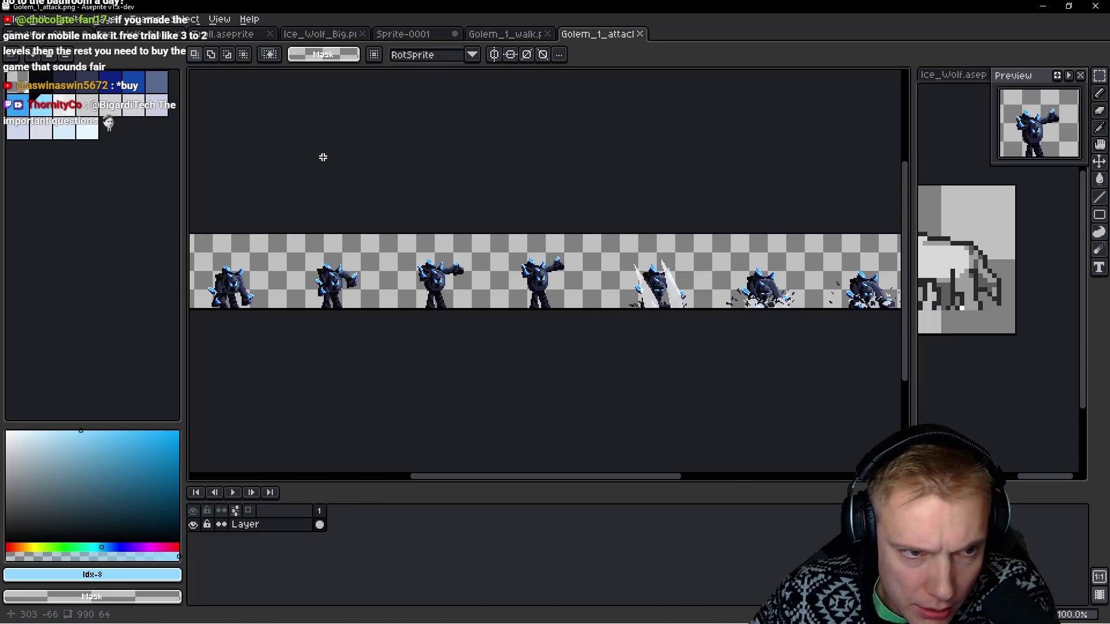
{"action": "mouse_move", "coordinate": [471, 218]}
{"action": "left_mouse_down"}
{"action": "mouse_move", "coordinate": [324, 213]}
{"action": "mouse_move", "coordinate": [515, 216]}
{"action": "left_mouse_up"}
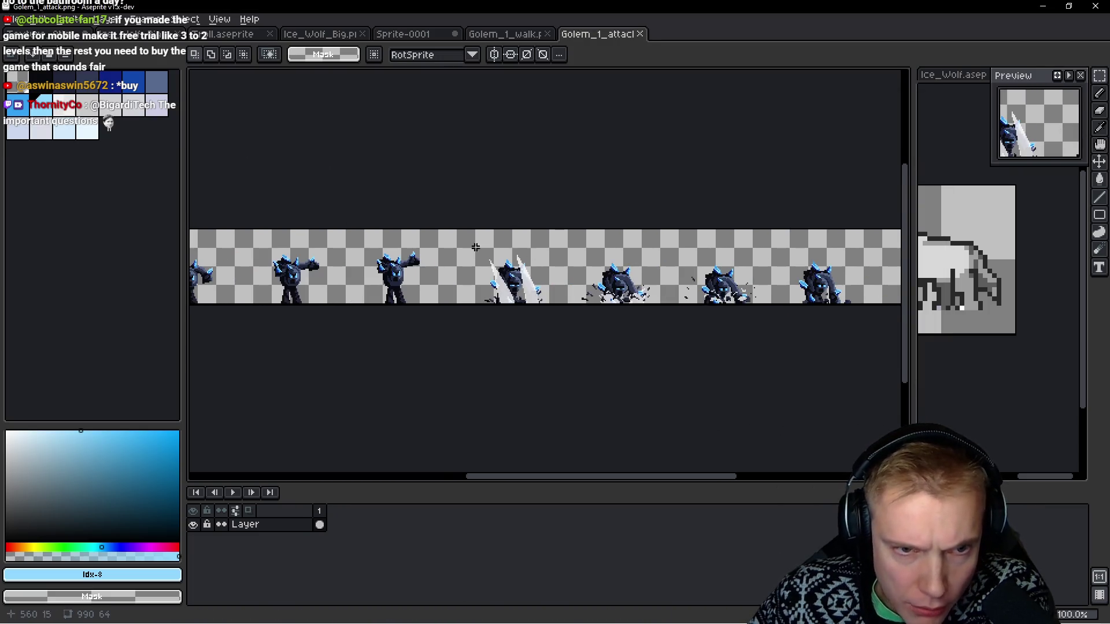
{"action": "left_click_drag", "start_coordinate": [475, 247], "coordinate": [555, 219]}
{"action": "left_click_drag", "start_coordinate": [399, 225], "coordinate": [566, 222]}
{"action": "left_click_drag", "start_coordinate": [359, 211], "coordinate": [403, 237]}
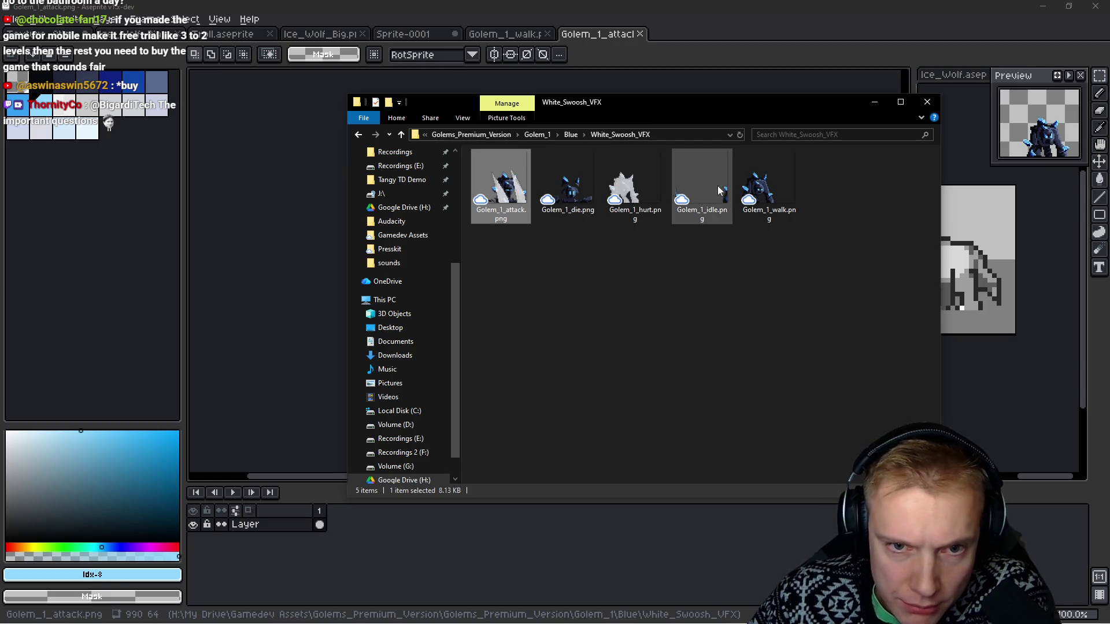
Open Golem_1_idle.png as another sprite, then return to the Golem_1_attack sheet.
{"action": "left_click_drag", "start_coordinate": [717, 189], "coordinate": [299, 232]}
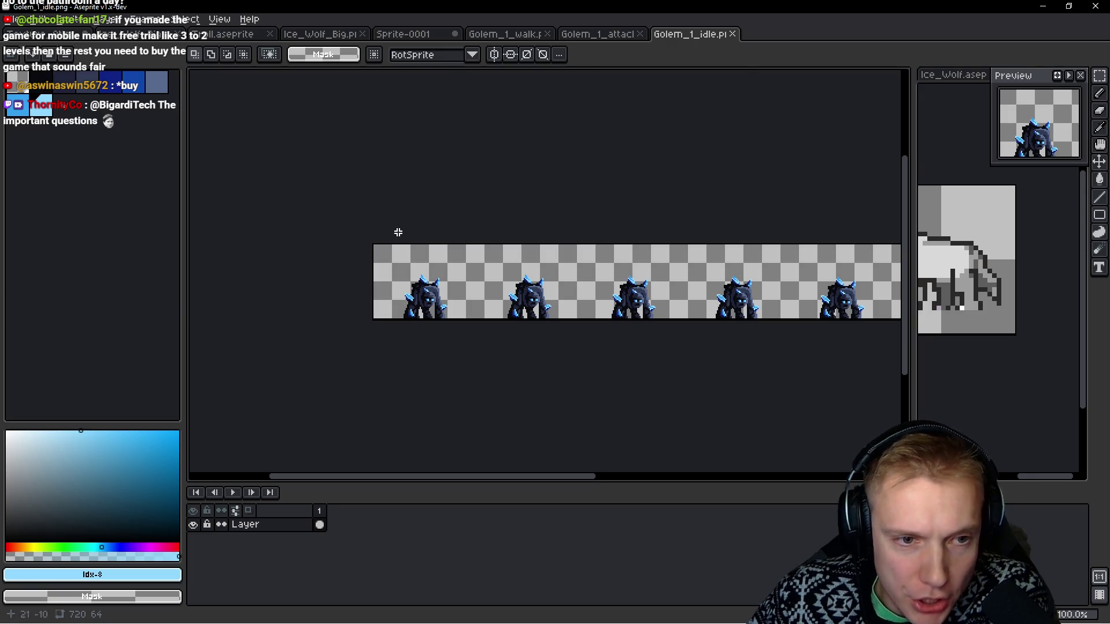
{"action": "scroll", "coordinate": [462, 254], "scroll_direction": "right", "scroll_amount": 5}
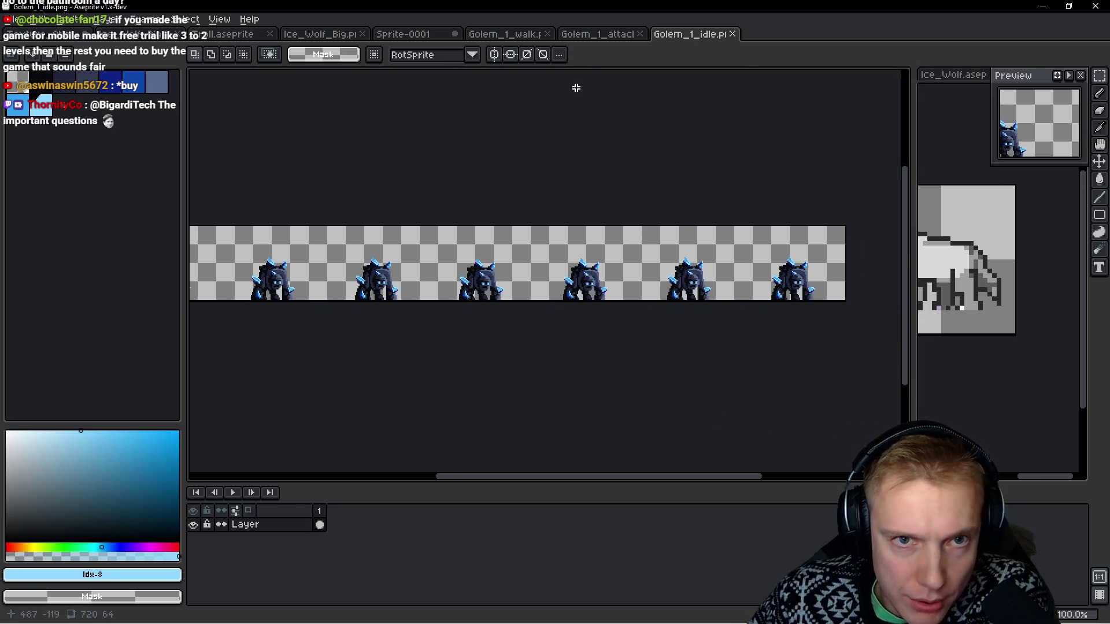
{"action": "left_click", "coordinate": [600, 34]}
{"action": "scroll", "coordinate": [585, 186], "scroll_direction": "right", "scroll_amount": 6}
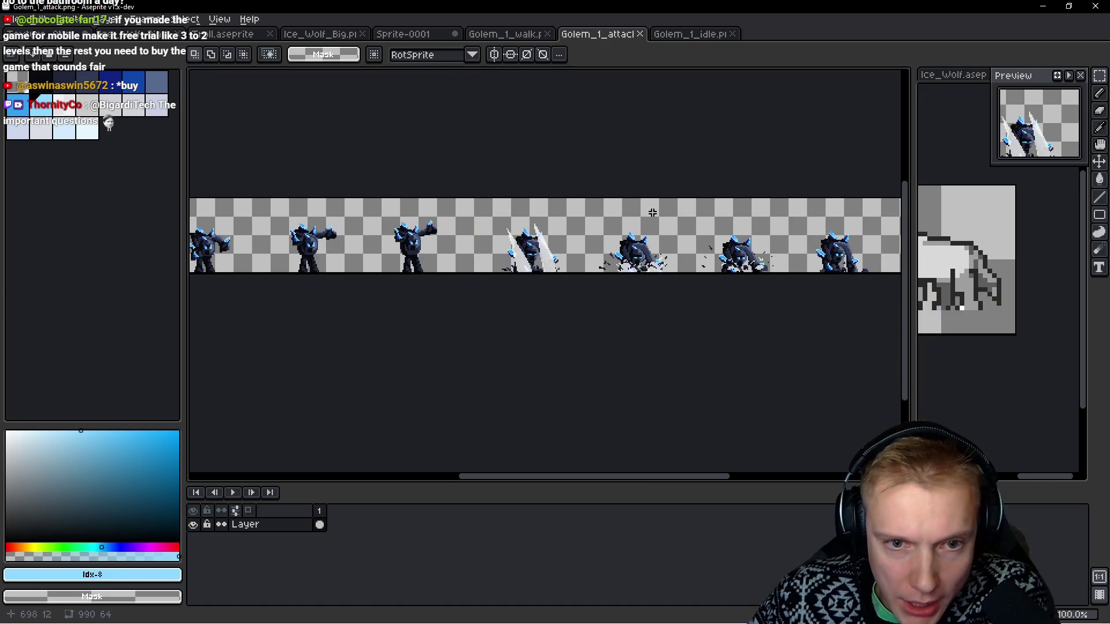
{"action": "scroll", "coordinate": [665, 214], "scroll_direction": "right", "scroll_amount": 3}
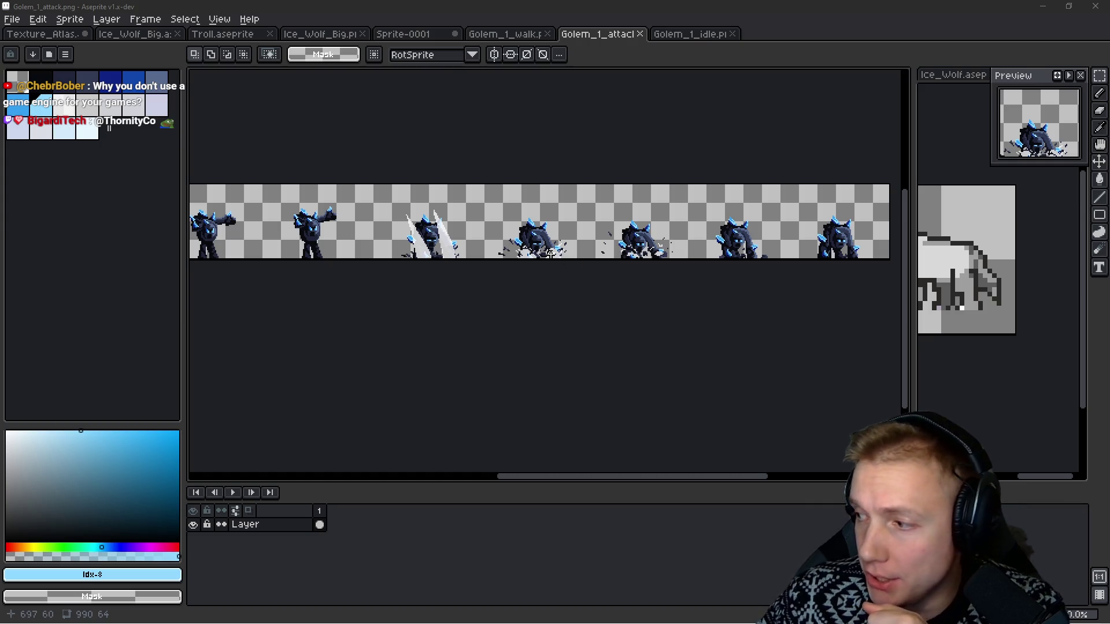
{"action": "left_click_drag", "start_coordinate": [282, 217], "coordinate": [625, 233]}
{"action": "left_click_drag", "start_coordinate": [444, 248], "coordinate": [530, 238]}
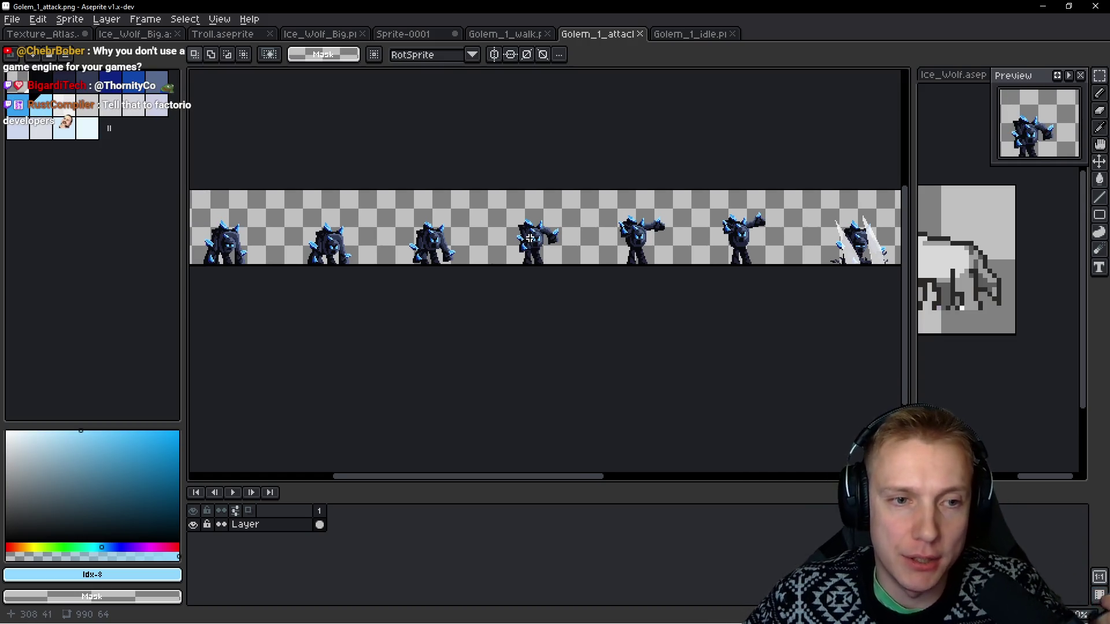
{"action": "scroll", "coordinate": [347, 187], "scroll_direction": "up", "scroll_amount": 3}
{"action": "left_click_drag", "start_coordinate": [347, 187], "coordinate": [426, 238]}
{"action": "scroll", "coordinate": [580, 225], "scroll_direction": "down", "scroll_amount": 3}
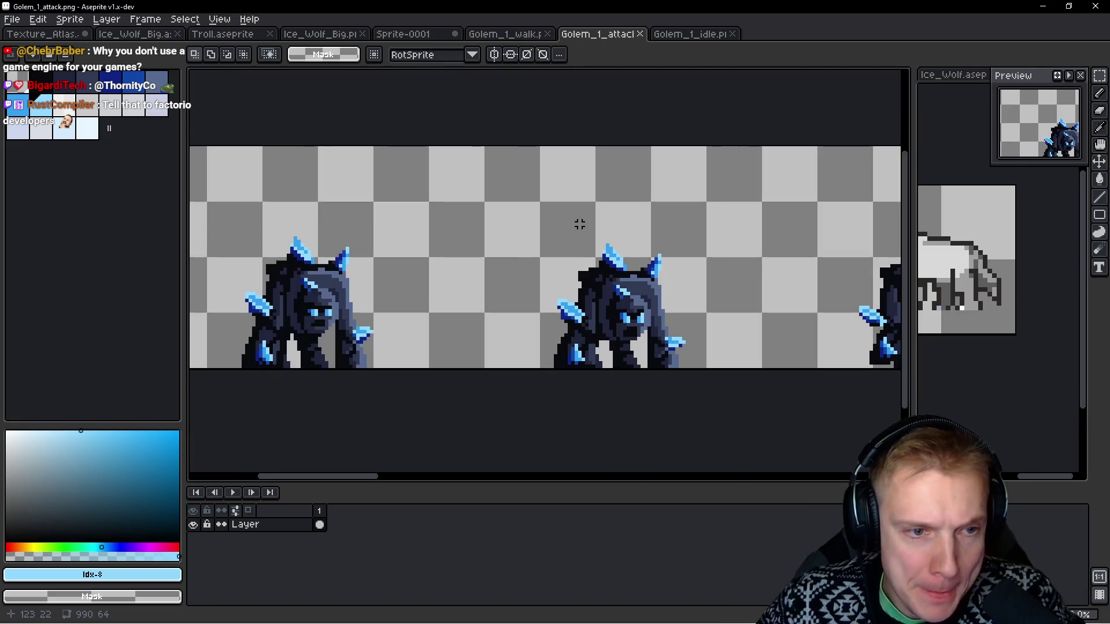
{"action": "scroll", "coordinate": [425, 239], "scroll_direction": "right", "scroll_amount": 5}
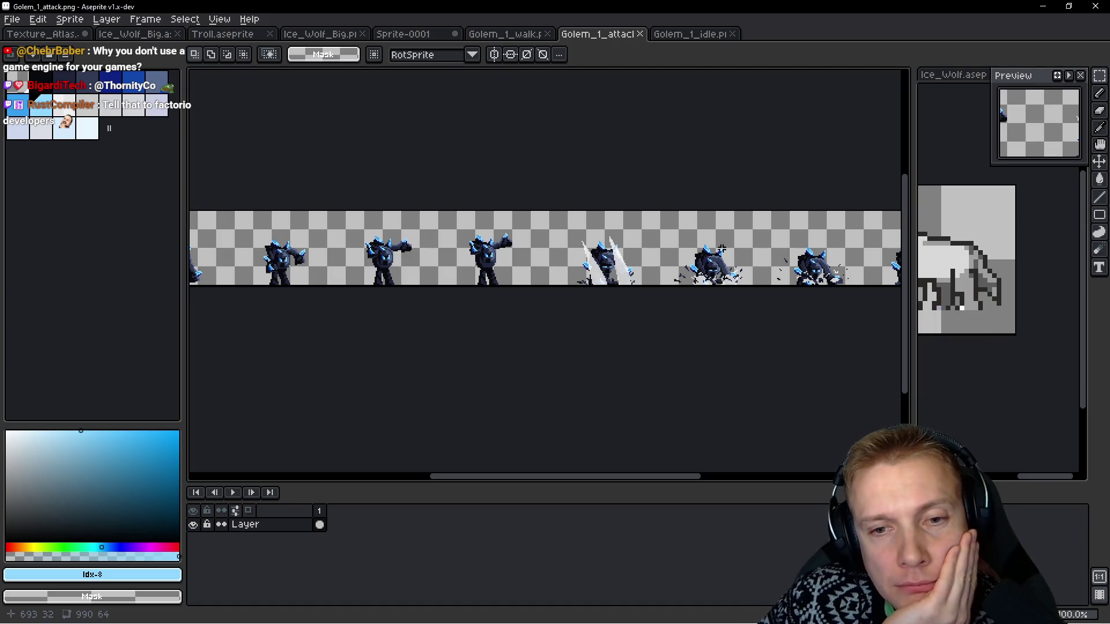
{"action": "scroll", "coordinate": [630, 251], "scroll_direction": "right", "scroll_amount": 2}
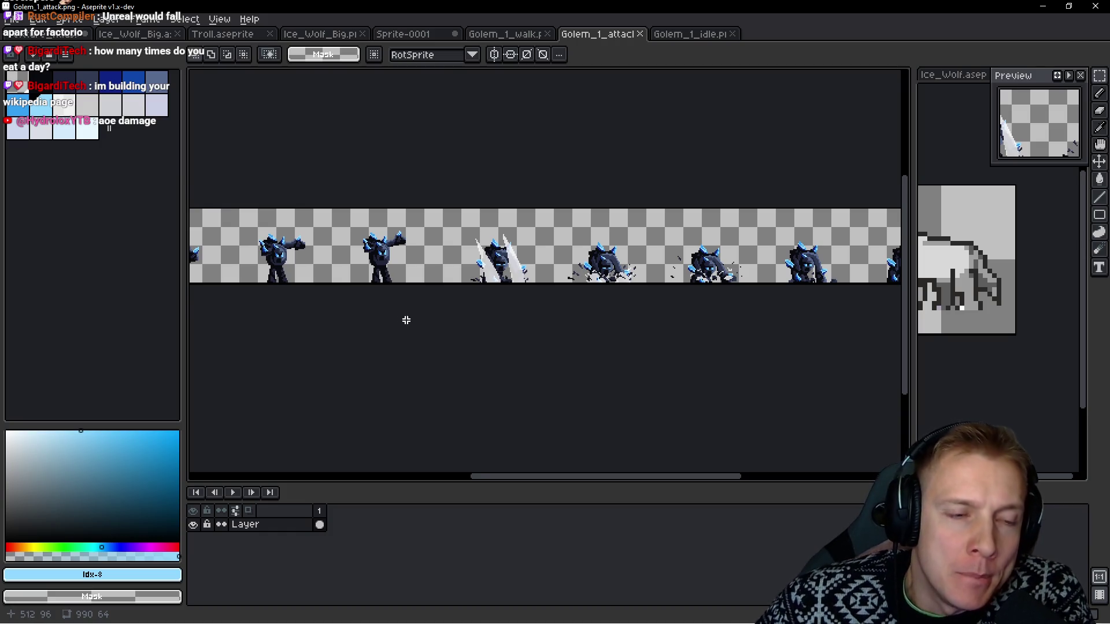
Marquee-select the first golem walk frame on the Golem_1_walk sheet.
{"action": "left_click", "coordinate": [521, 36]}
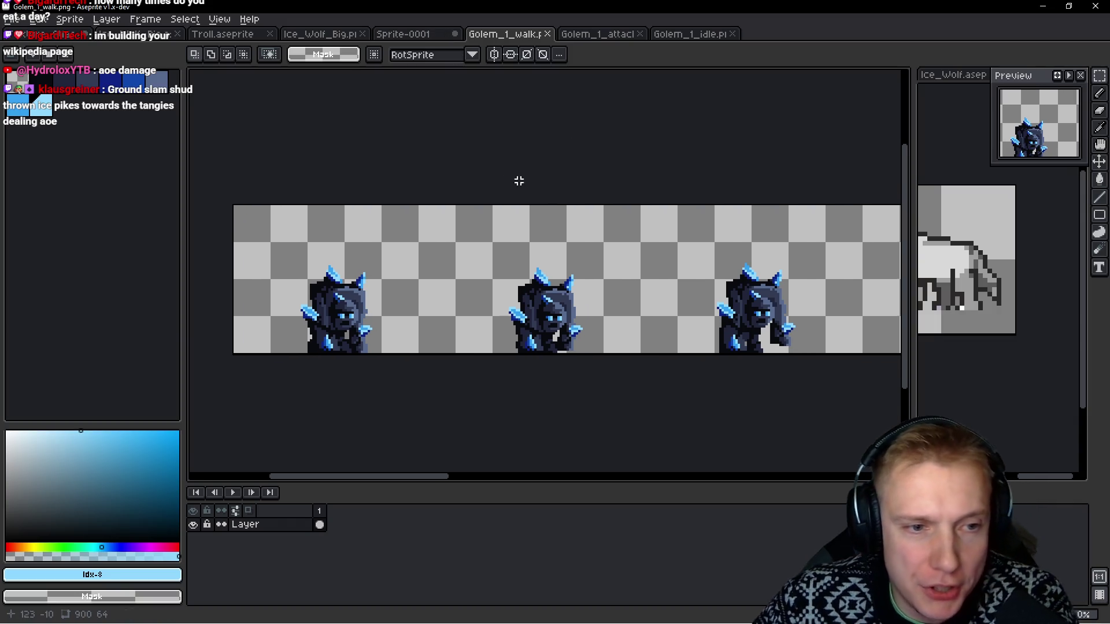
{"action": "scroll", "coordinate": [557, 171], "scroll_direction": "down", "scroll_amount": 2}
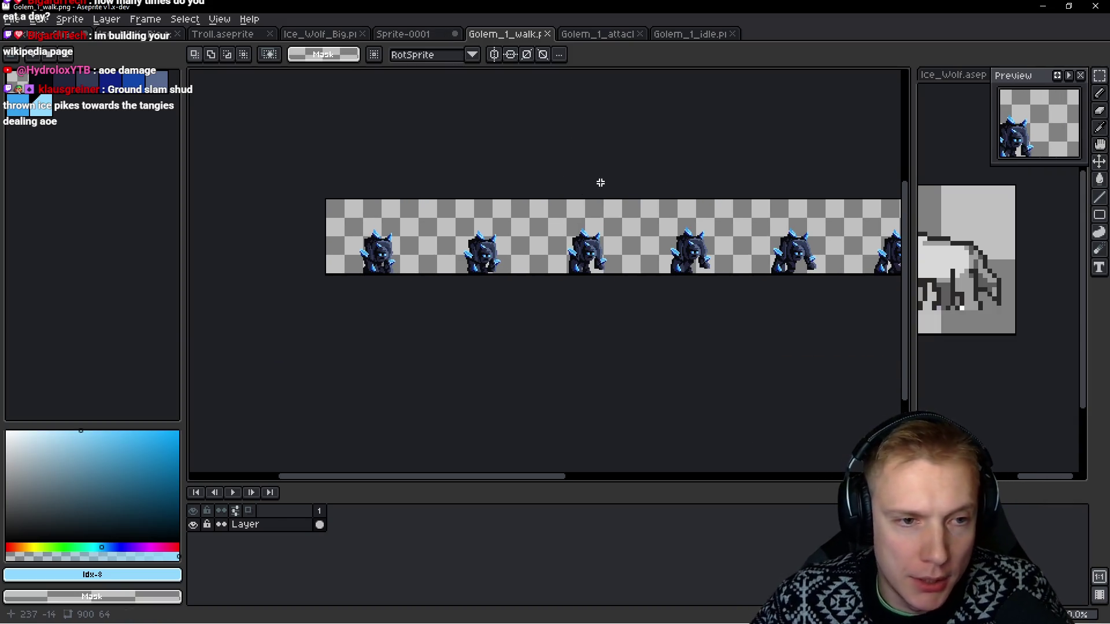
{"action": "scroll", "coordinate": [347, 250], "scroll_direction": "up", "scroll_amount": 3}
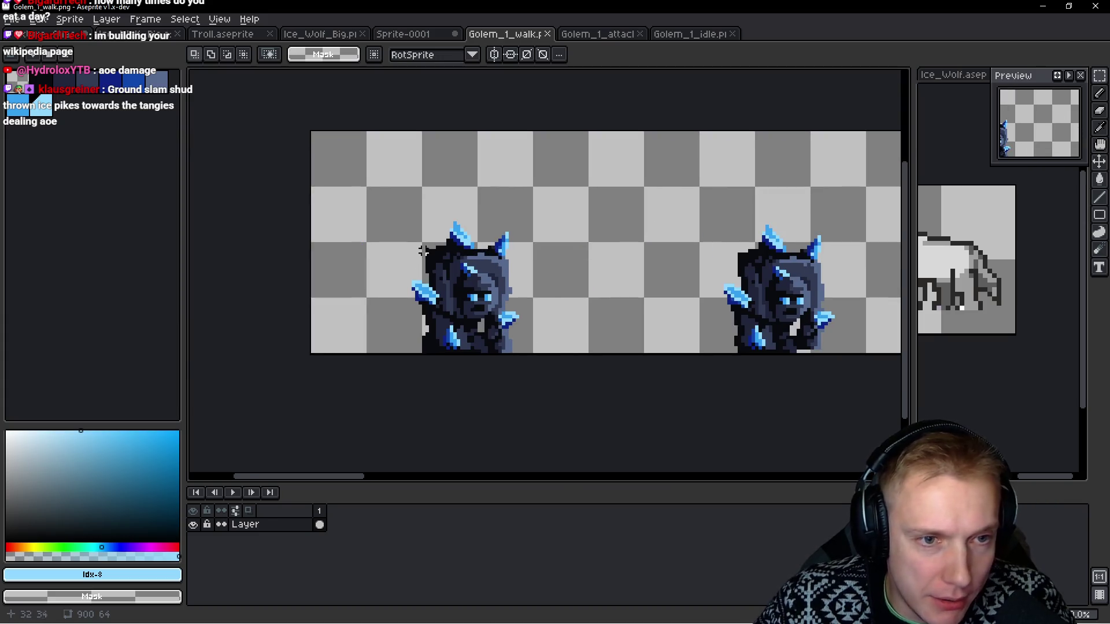
{"action": "scroll", "coordinate": [424, 251], "scroll_direction": "up", "scroll_amount": 1}
{"action": "mouse_move", "coordinate": [320, 155]}
{"action": "left_mouse_down"}
{"action": "mouse_move", "coordinate": [414, 194]}
{"action": "mouse_move", "coordinate": [621, 381]}
{"action": "left_mouse_up"}
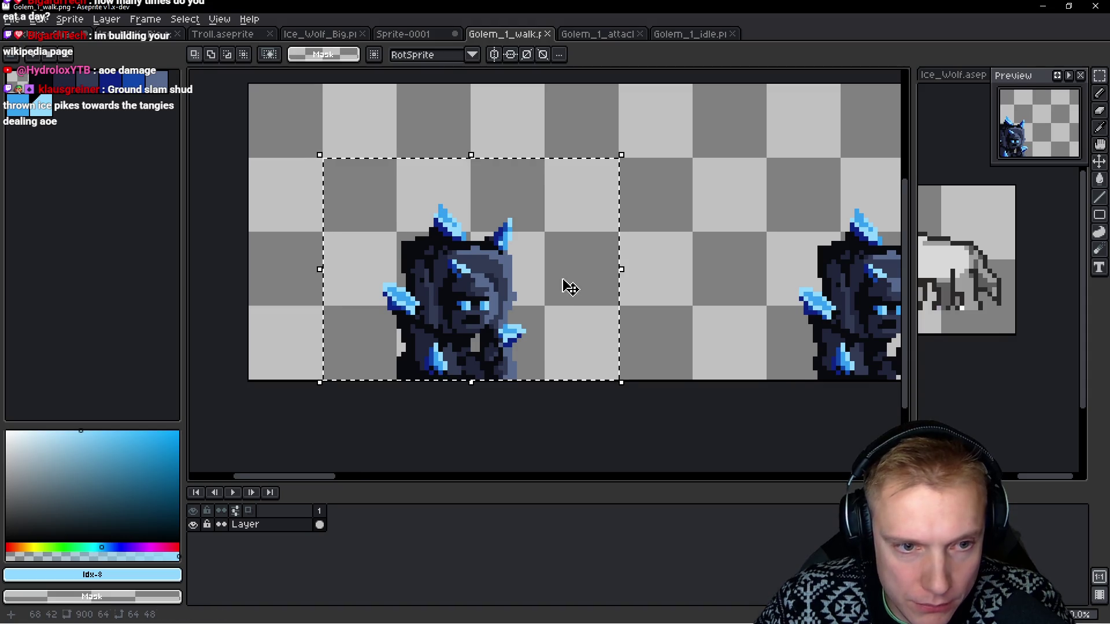
{"action": "scroll", "coordinate": [570, 287], "scroll_direction": "down", "scroll_amount": 1}
Paste the copied frame into a new 64×48 sprite, then go back to Golem_1_walk.
{"action": "key", "text": "ctrl+n"}
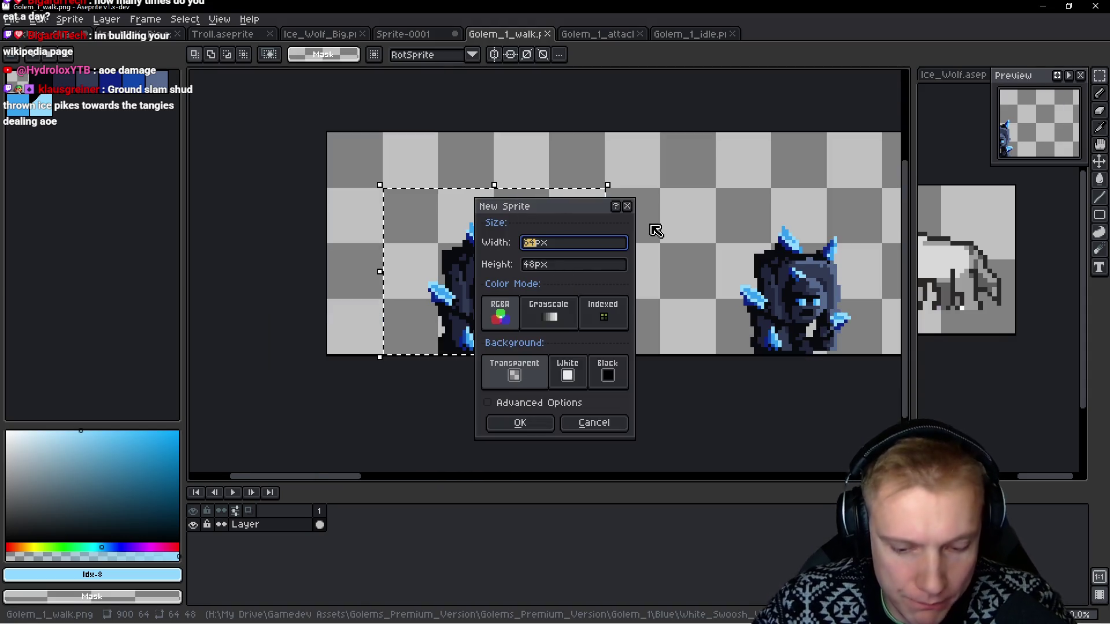
{"action": "key", "text": "Return"}
{"action": "key", "text": "ctrl+v"}
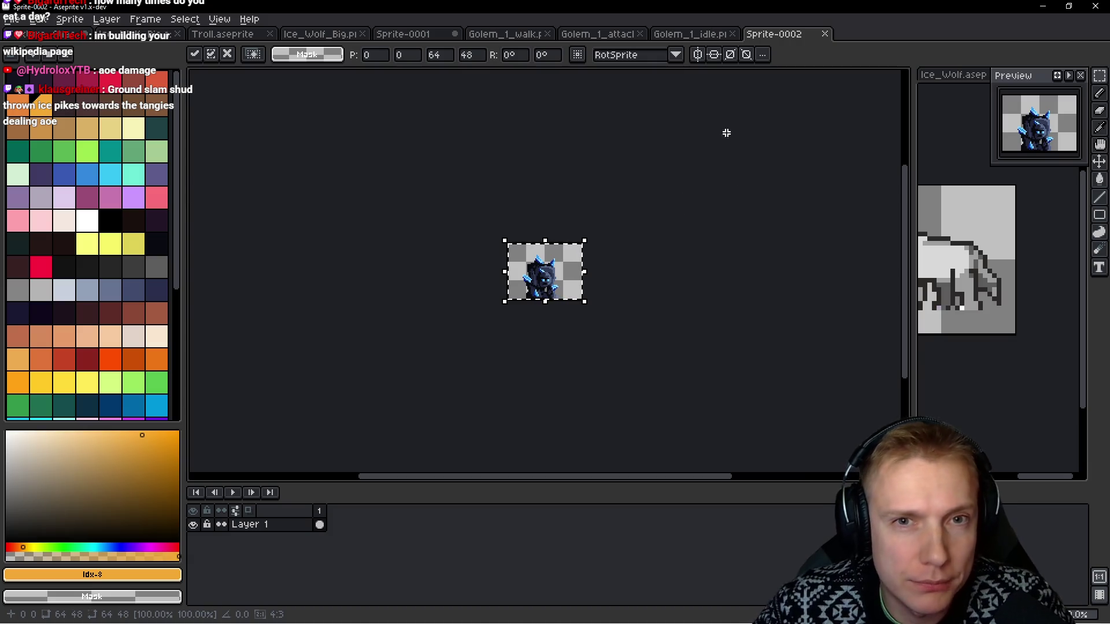
{"action": "left_click", "coordinate": [535, 34]}
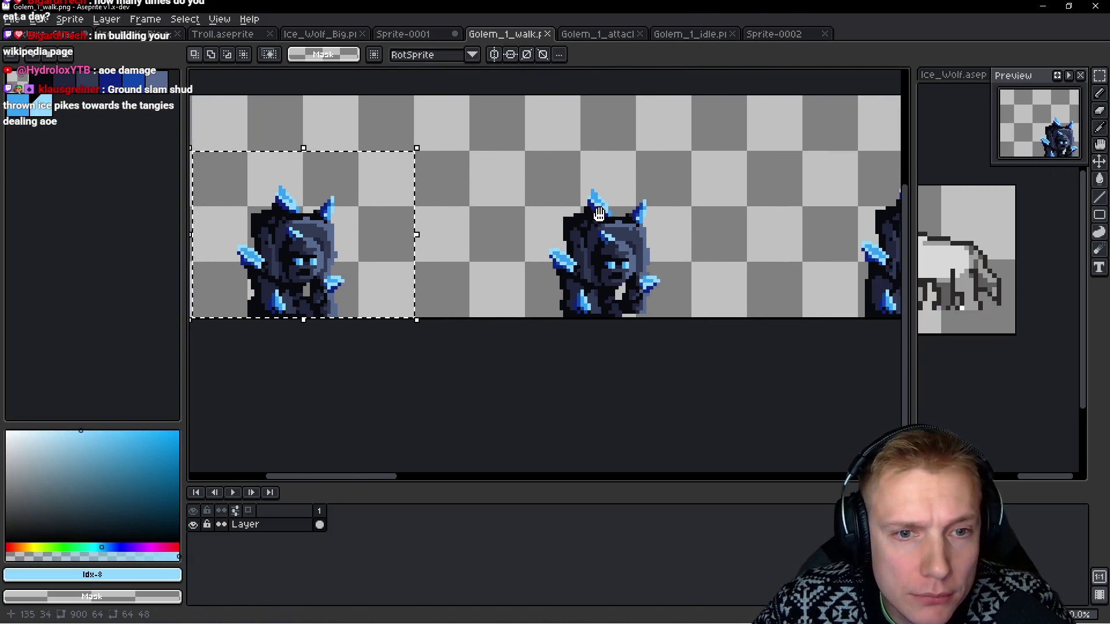
{"action": "left_click_drag", "start_coordinate": [599, 214], "coordinate": [547, 211]}
{"action": "left_click_drag", "start_coordinate": [478, 169], "coordinate": [667, 184]}
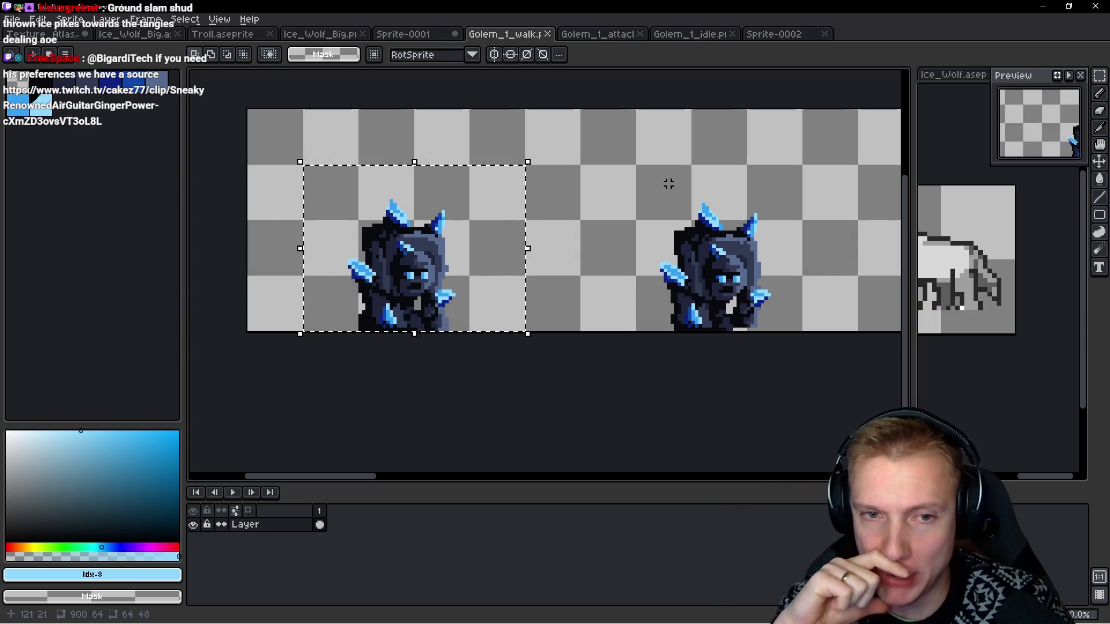
Select the second golem walk pose on Golem_1_walk and paste it onto the Sprite-0002 canvas.
{"action": "scroll", "coordinate": [478, 250], "scroll_direction": "up", "scroll_amount": 2}
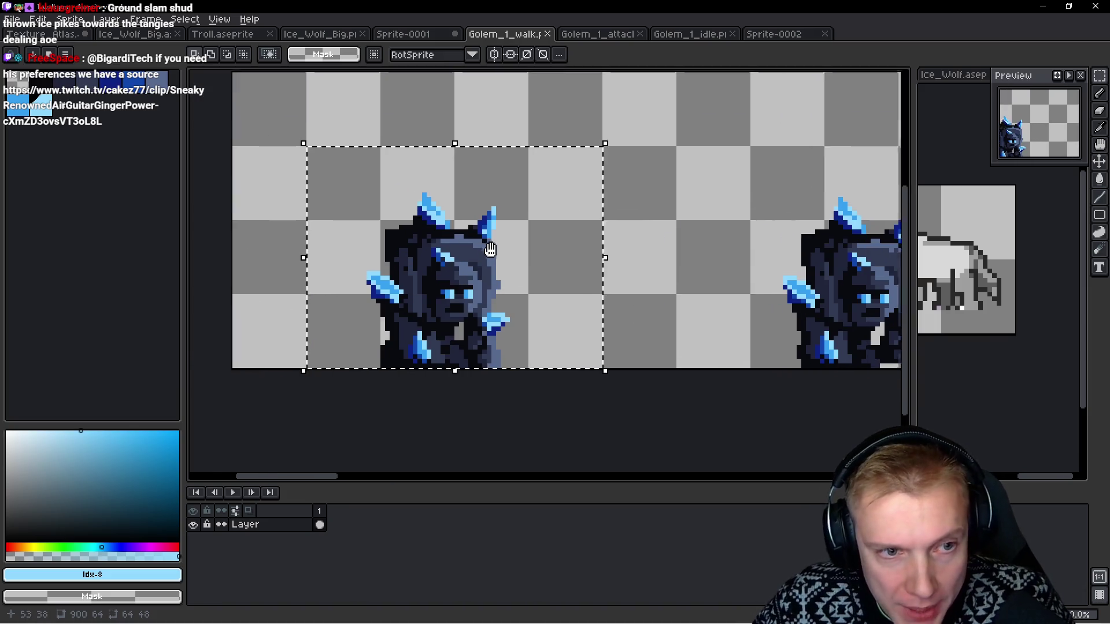
{"action": "scroll", "coordinate": [480, 176], "scroll_direction": "up", "scroll_amount": 1}
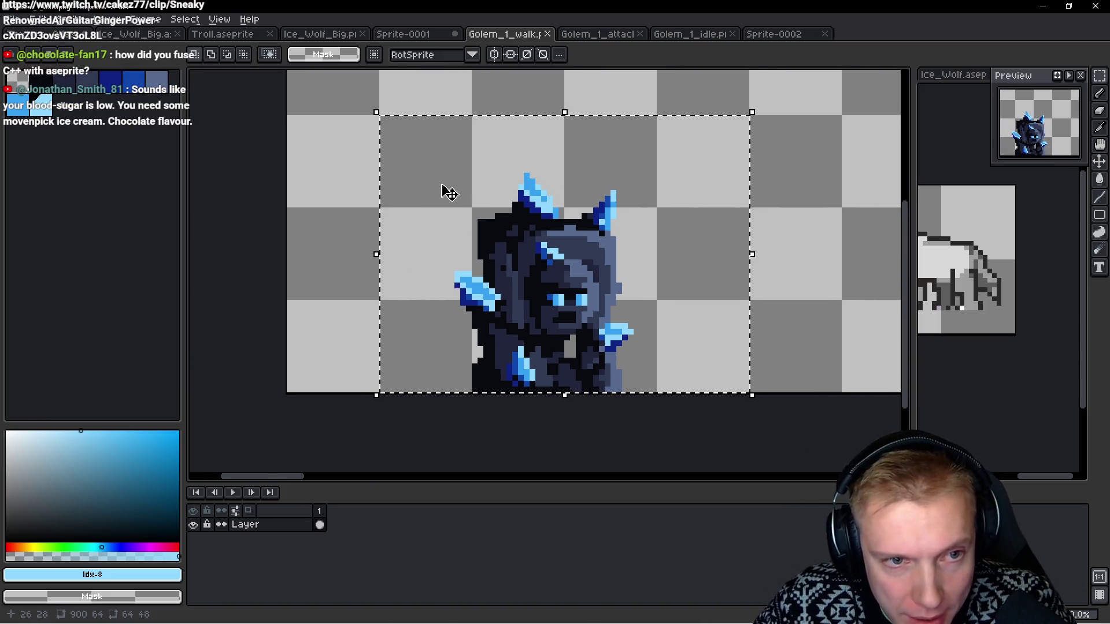
{"action": "scroll", "coordinate": [520, 271], "scroll_direction": "right", "scroll_amount": 2}
{"action": "scroll", "coordinate": [582, 186], "scroll_direction": "up", "scroll_amount": 1}
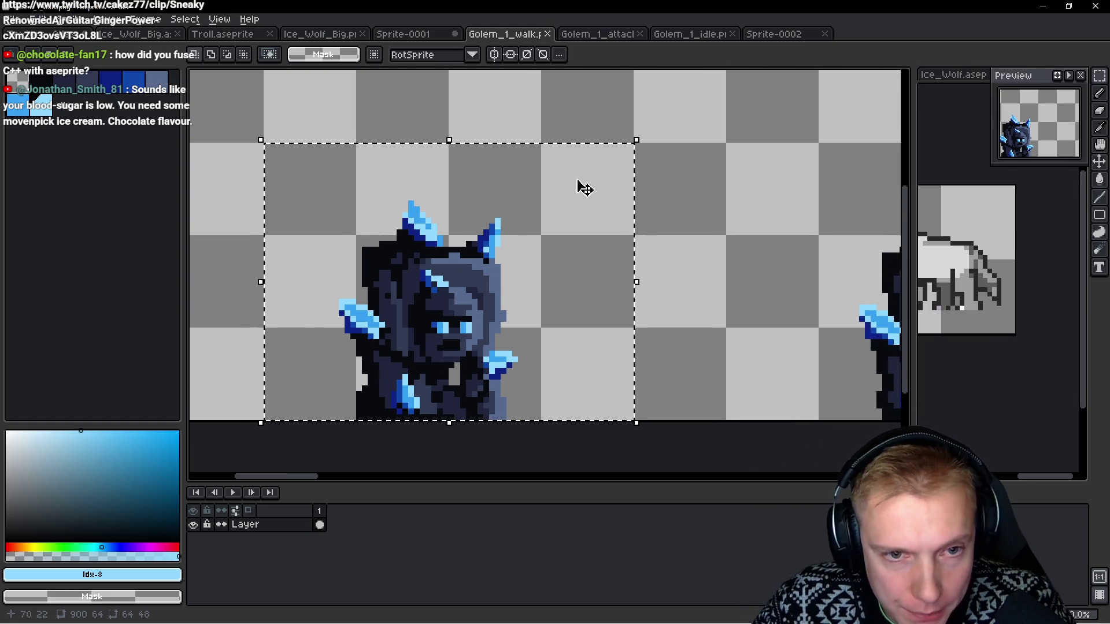
{"action": "scroll", "coordinate": [575, 312], "scroll_direction": "right", "scroll_amount": 4}
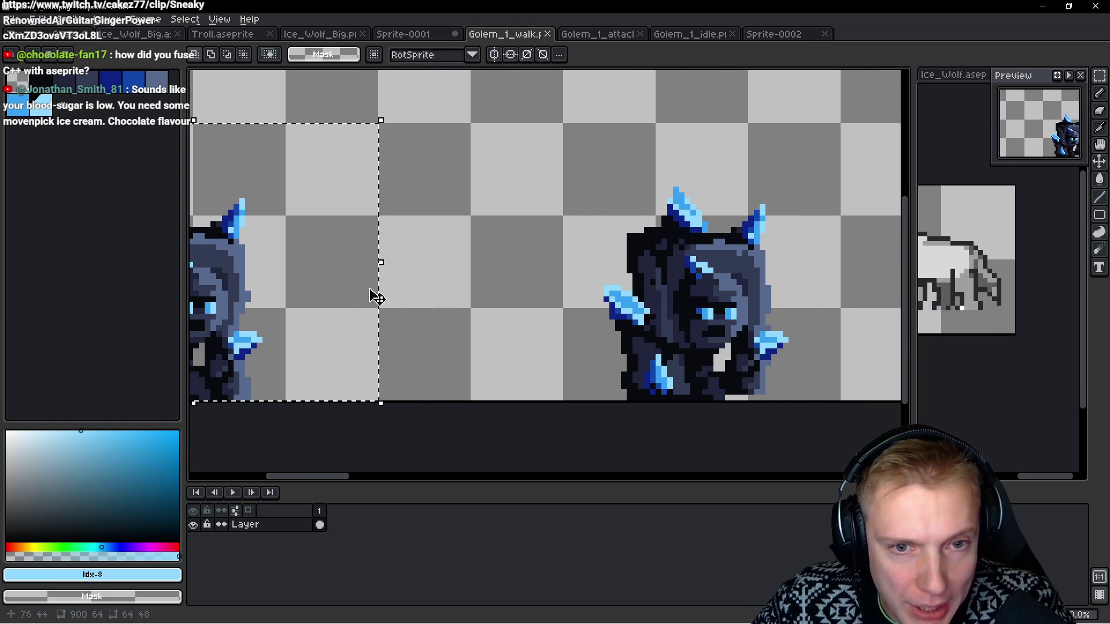
{"action": "mouse_move", "coordinate": [470, 126]}
{"action": "left_mouse_down"}
{"action": "mouse_move", "coordinate": [640, 292]}
{"action": "mouse_move", "coordinate": [650, 396]}
{"action": "left_mouse_up"}
{"action": "scroll", "coordinate": [522, 283], "scroll_direction": "down", "scroll_amount": 1}
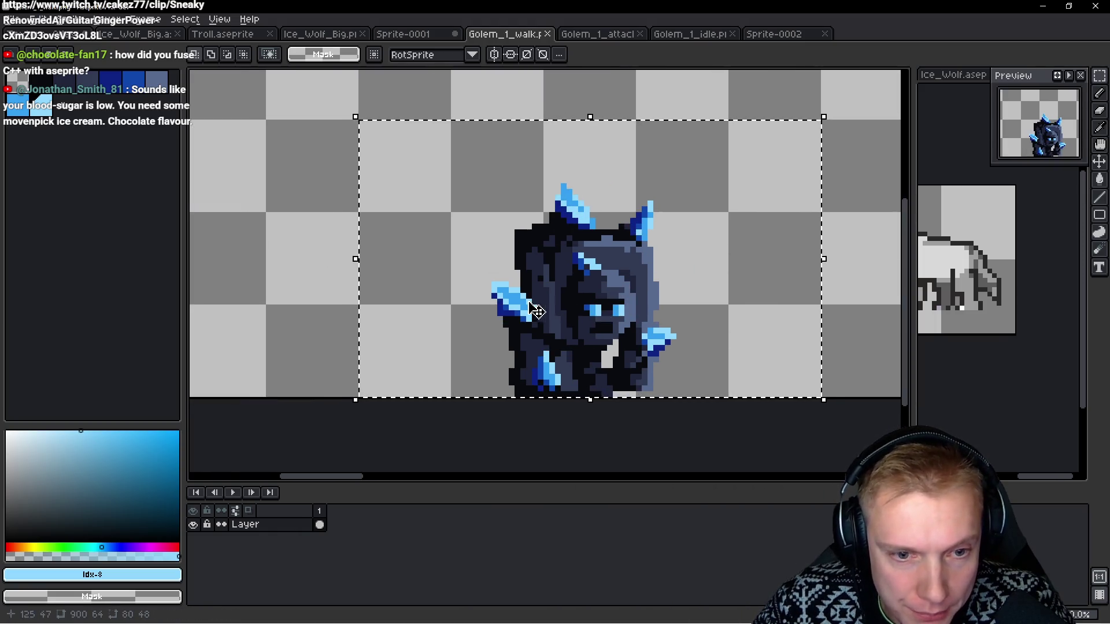
{"action": "left_click_drag", "start_coordinate": [522, 283], "coordinate": [632, 289]}
{"action": "scroll", "coordinate": [633, 287], "scroll_direction": "down", "scroll_amount": 3}
{"action": "scroll", "coordinate": [634, 285], "scroll_direction": "up", "scroll_amount": 2}
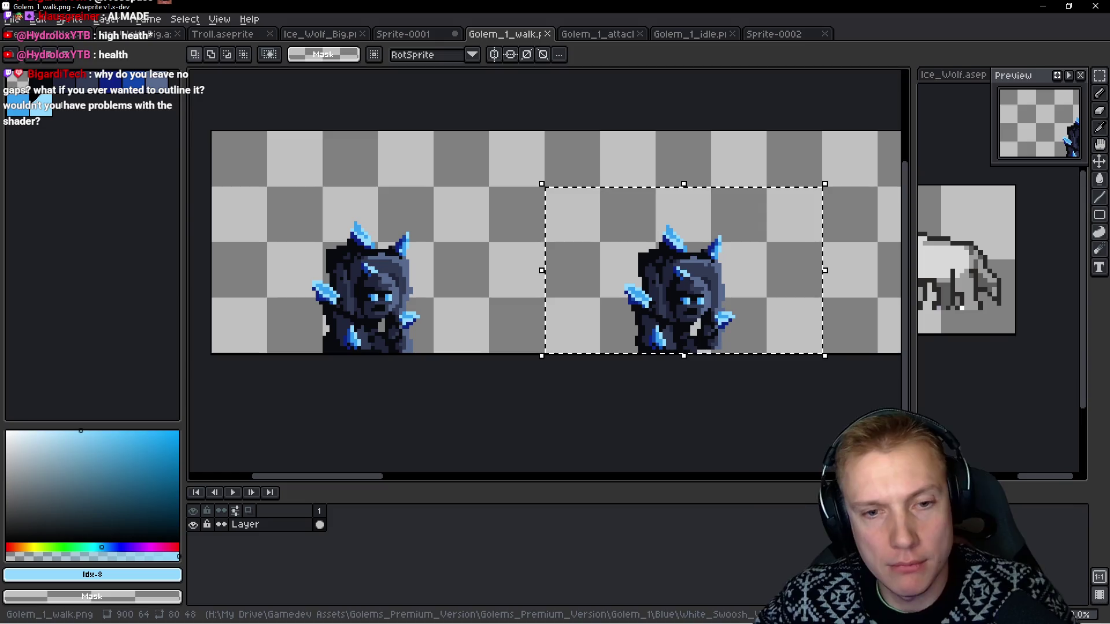
{"action": "mouse_move", "coordinate": [616, 315]}
{"action": "left_mouse_down"}
{"action": "mouse_move", "coordinate": [533, 281]}
{"action": "mouse_move", "coordinate": [597, 265]}
{"action": "left_mouse_up"}
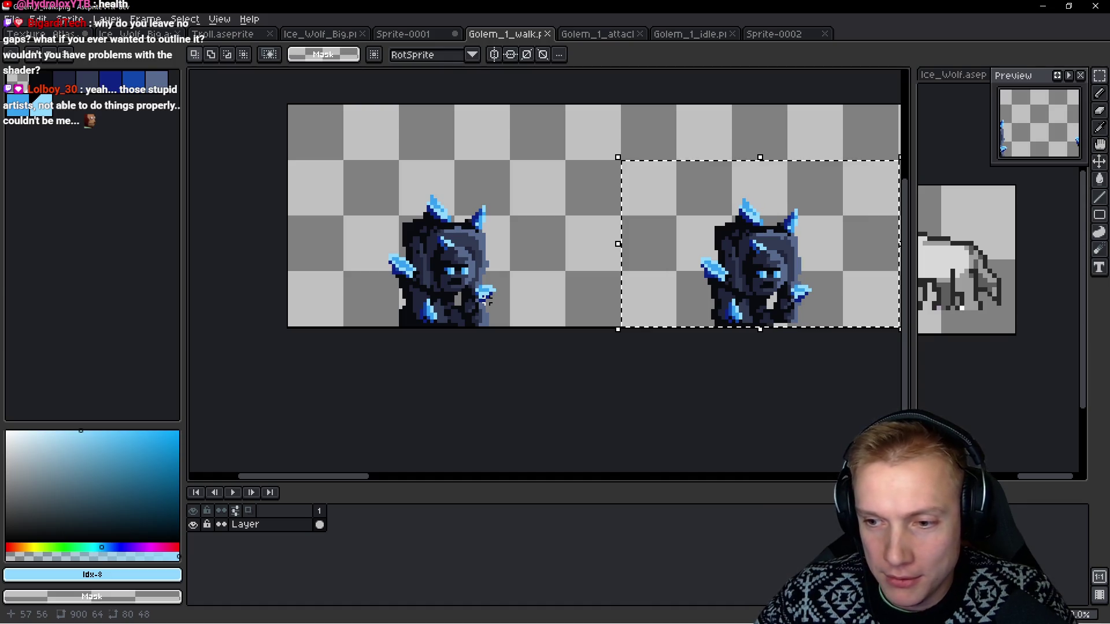
{"action": "left_click", "coordinate": [490, 292]}
{"action": "left_click_drag", "start_coordinate": [506, 297], "coordinate": [543, 285]}
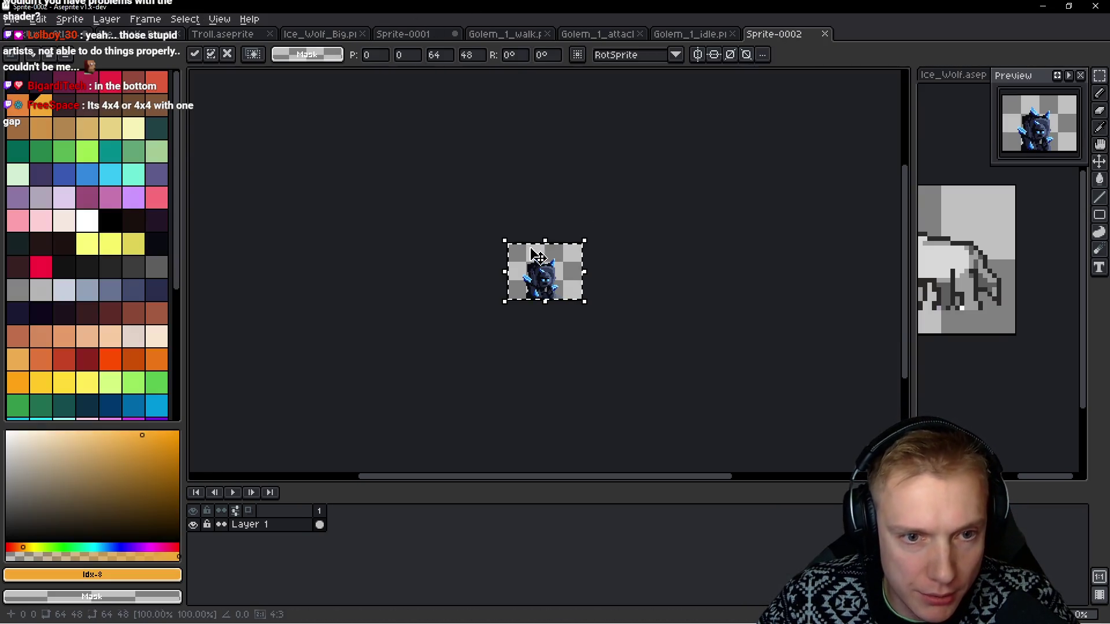
Nudge the pasted golem right and up, then drop it in place.
{"action": "scroll", "coordinate": [544, 271], "scroll_direction": "up", "scroll_amount": 4}
{"action": "left_click_drag", "start_coordinate": [554, 252], "coordinate": [559, 252]}
{"action": "key", "text": "Right"}
{"action": "key", "text": "Right"}
{"action": "key", "text": "Up"}
{"action": "key", "text": "Up"}
{"action": "key", "text": "Return"}
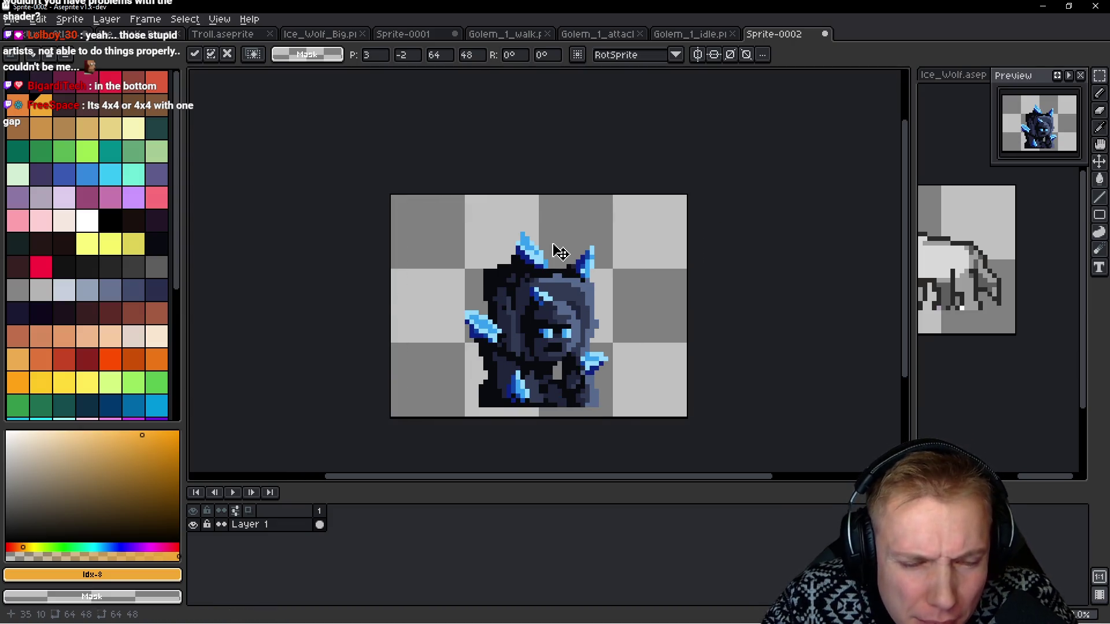
Pick the near-black outline colour and pencil dark pixel runs along the golem's bottom edge.
{"action": "scroll", "coordinate": [495, 396], "scroll_direction": "up", "scroll_amount": 2}
{"action": "scroll", "coordinate": [494, 396], "scroll_direction": "up", "scroll_amount": 1}
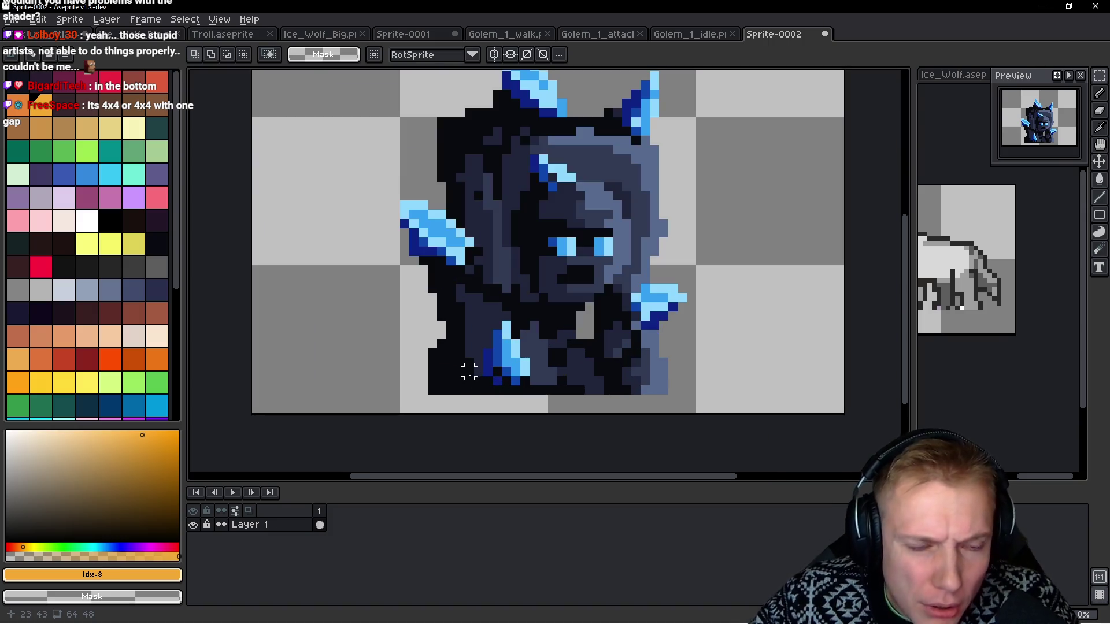
{"action": "scroll", "coordinate": [463, 370], "scroll_direction": "up", "scroll_amount": 1}
{"action": "key", "text": "b"}
{"action": "key", "text": "alt"}
{"action": "left_click", "coordinate": [448, 345], "text": "alt"}
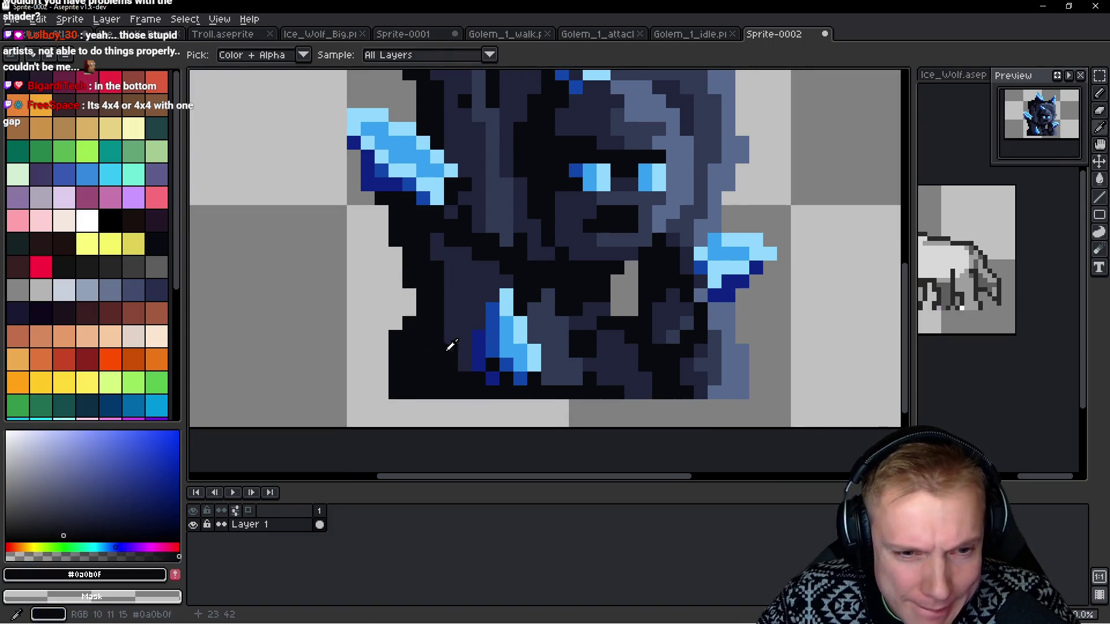
{"action": "left_click_drag", "start_coordinate": [458, 405], "coordinate": [562, 407]}
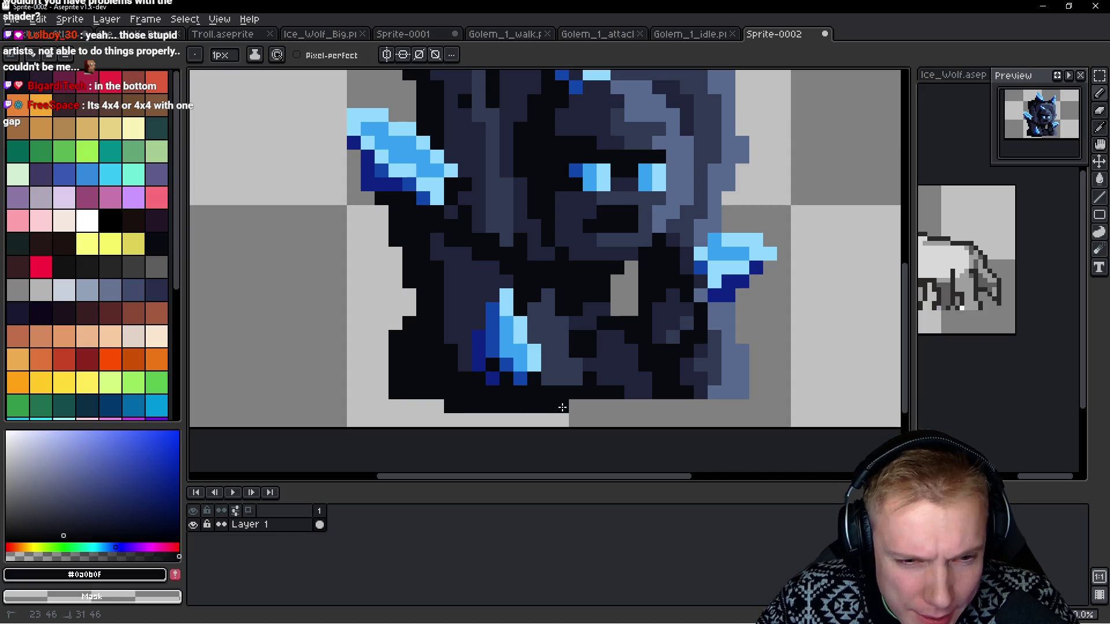
{"action": "scroll", "coordinate": [658, 405], "scroll_direction": "down", "scroll_amount": 6}
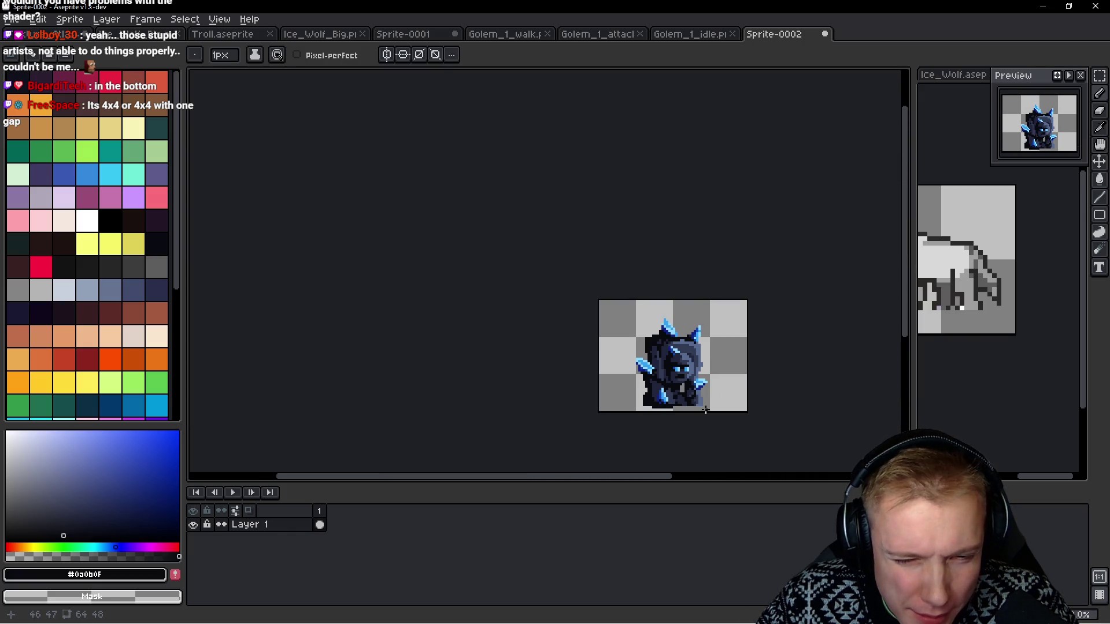
{"action": "scroll", "coordinate": [705, 410], "scroll_direction": "up", "scroll_amount": 6}
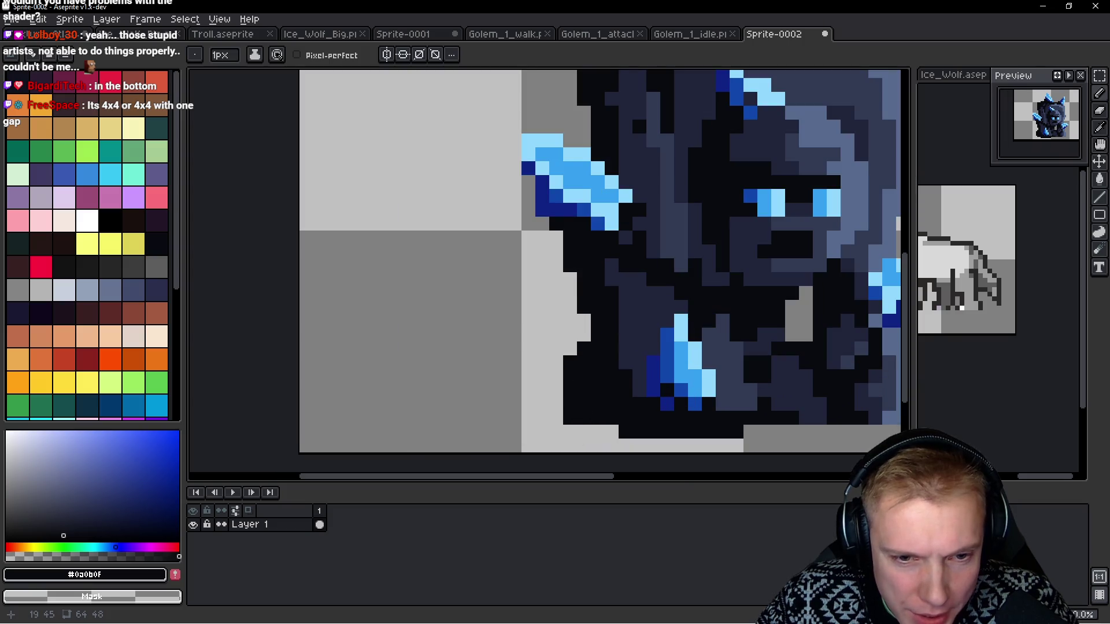
{"action": "scroll", "coordinate": [569, 417], "scroll_direction": "down", "scroll_amount": 5}
{"action": "scroll", "coordinate": [706, 404], "scroll_direction": "up", "scroll_amount": 3}
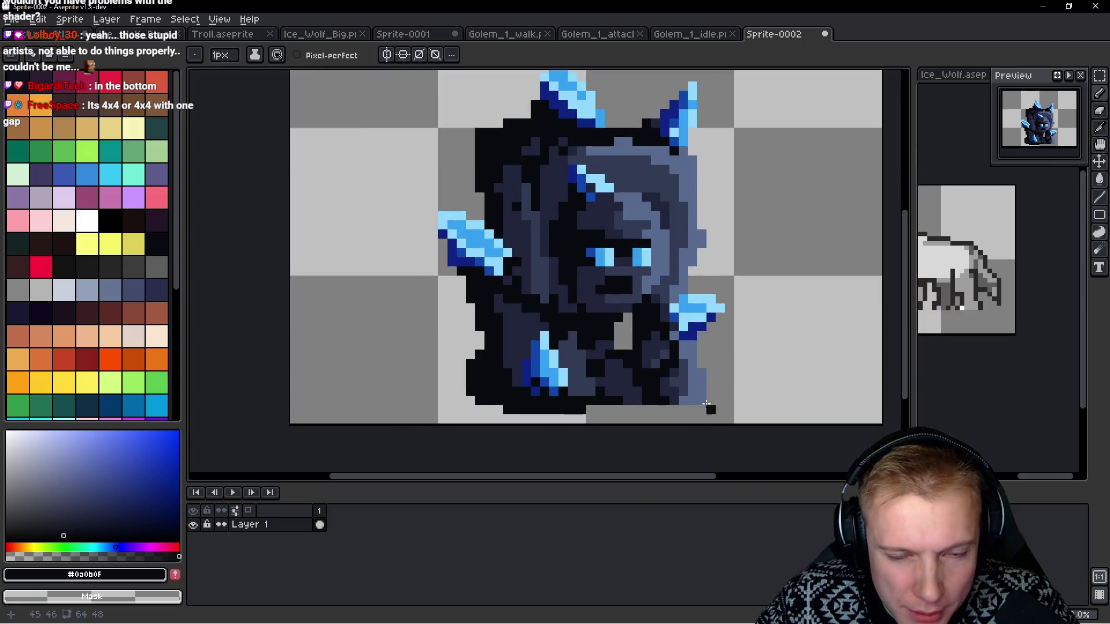
{"action": "scroll", "coordinate": [706, 404], "scroll_direction": "up", "scroll_amount": 1}
{"action": "left_click_drag", "start_coordinate": [657, 409], "coordinate": [683, 408]}
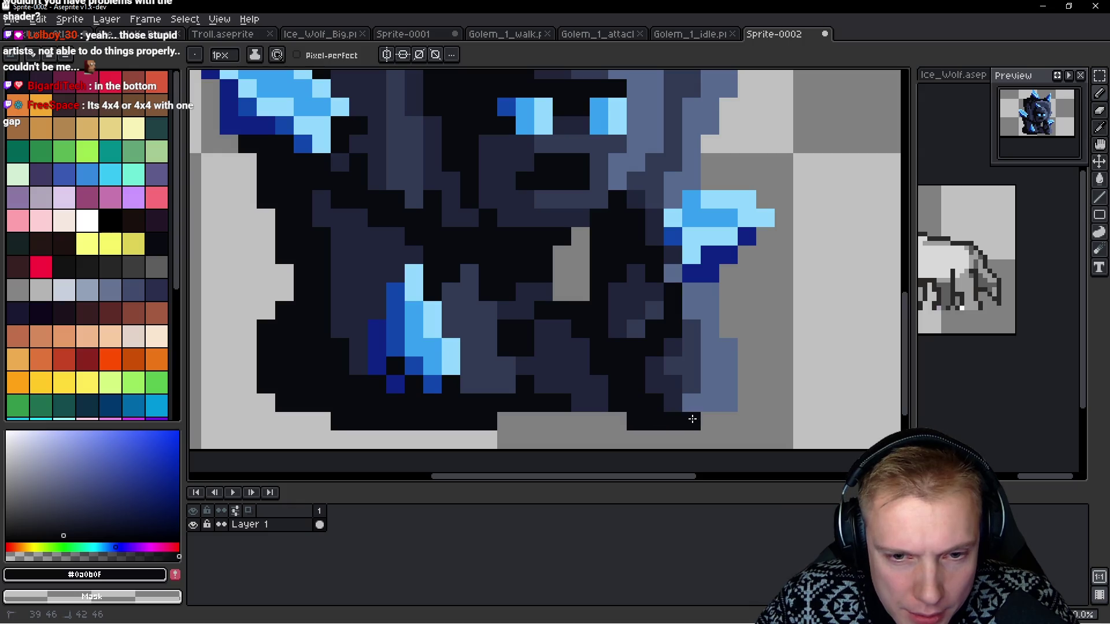
{"action": "scroll", "coordinate": [704, 415], "scroll_direction": "down", "scroll_amount": 5}
{"action": "scroll", "coordinate": [771, 417], "scroll_direction": "down", "scroll_amount": 1}
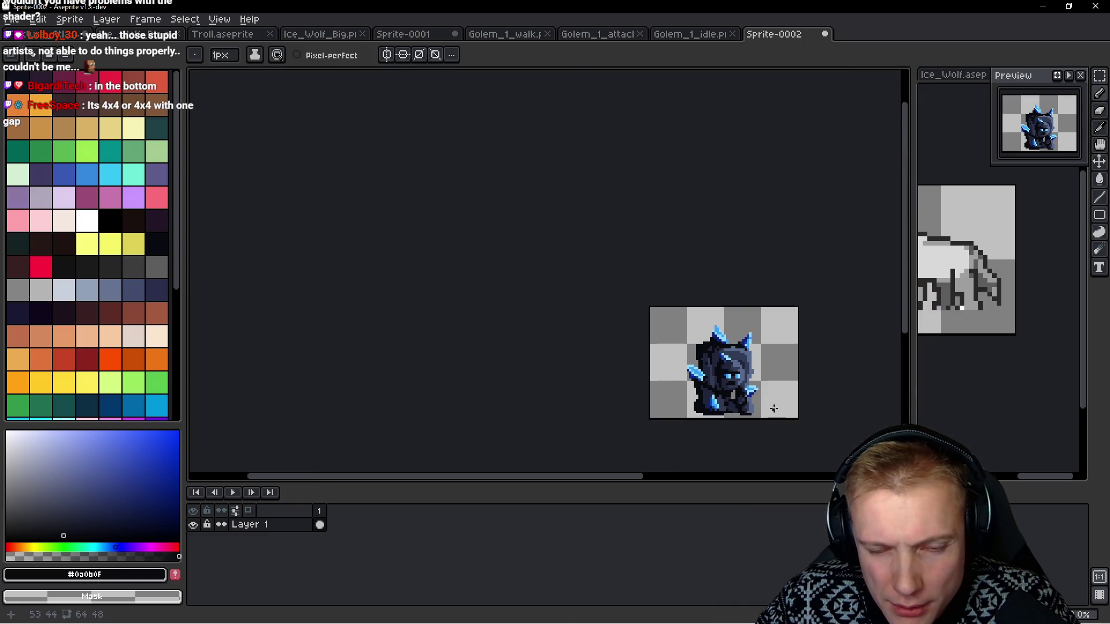
{"action": "scroll", "coordinate": [773, 412], "scroll_direction": "up", "scroll_amount": 2}
Reposition the golem so it sits 16 px from the left and 17 px from the right.
{"action": "left_click_drag", "start_coordinate": [756, 392], "coordinate": [712, 369]}
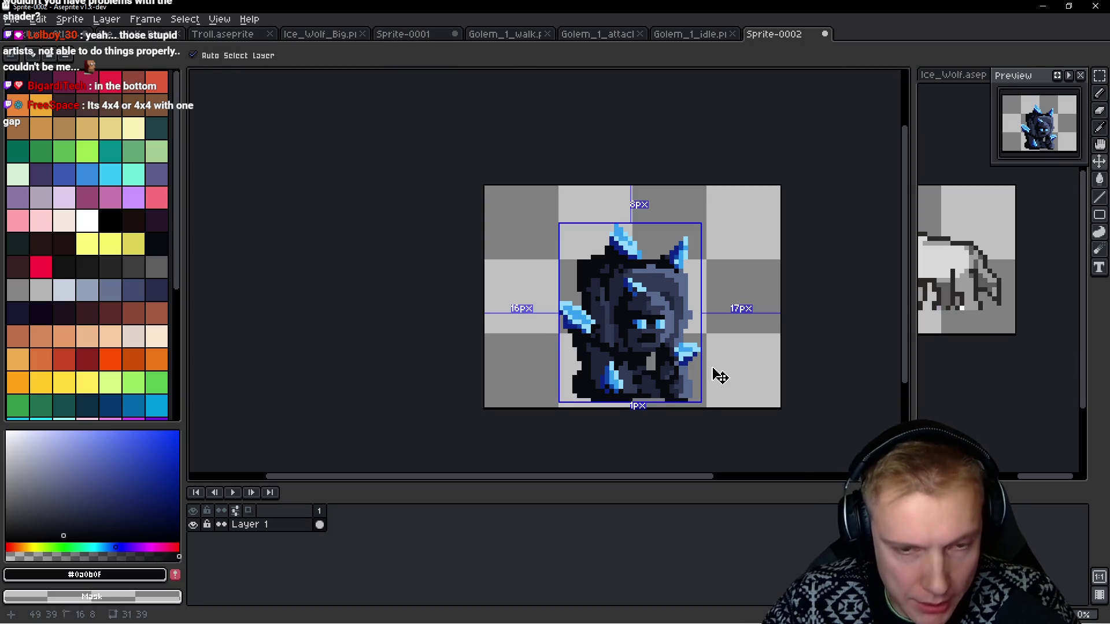
{"action": "key", "text": "ctrl+t"}
{"action": "left_click", "coordinate": [713, 368]}
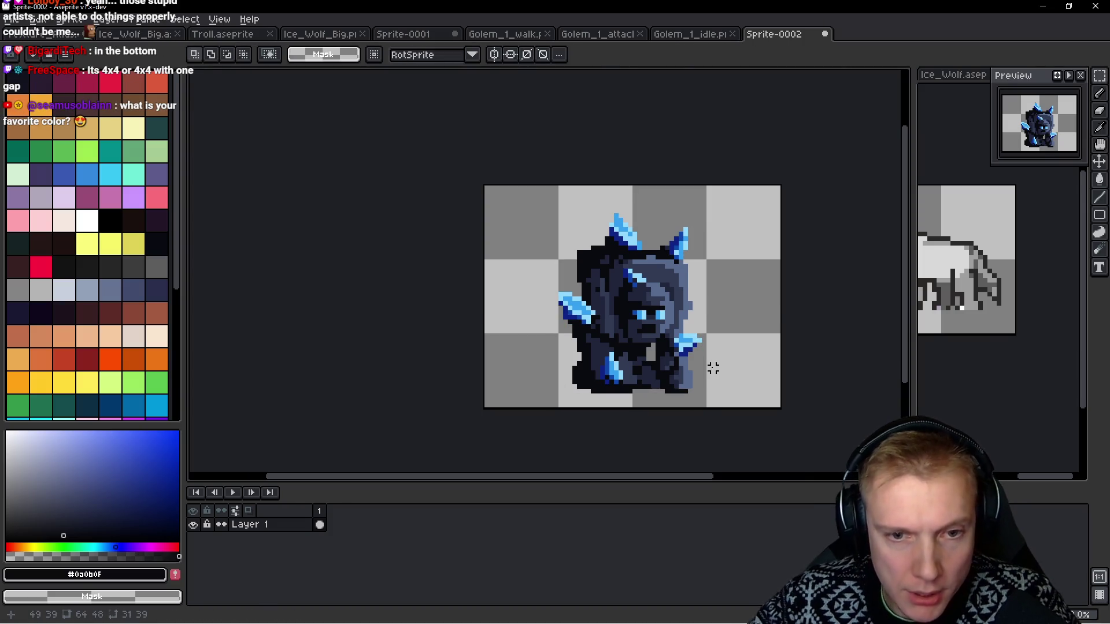
{"action": "scroll", "coordinate": [658, 351], "scroll_direction": "down", "scroll_amount": 1}
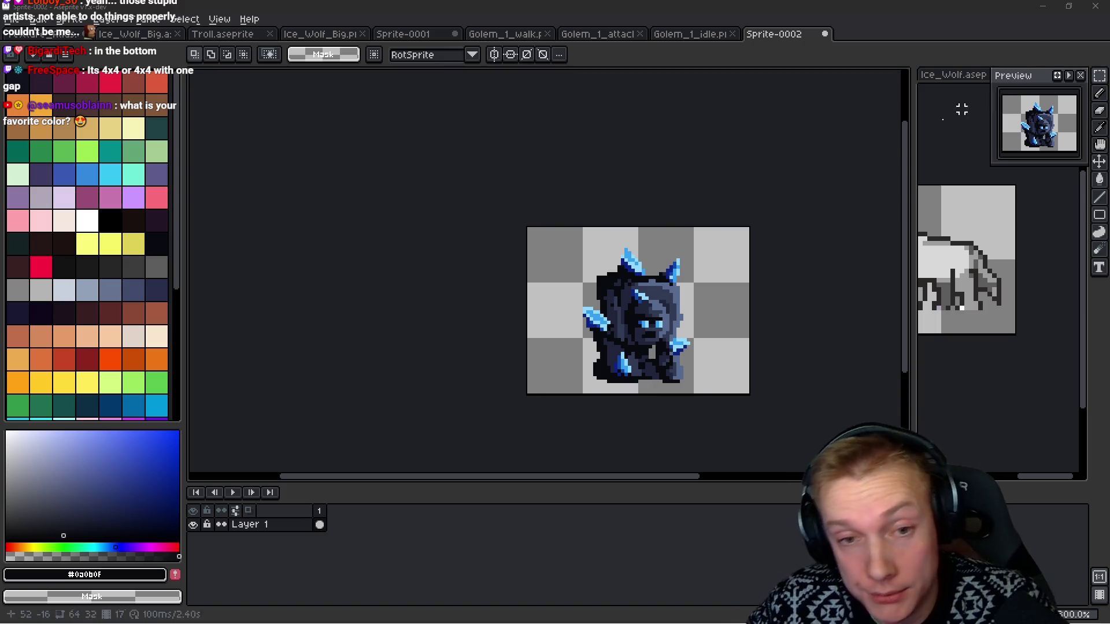
Eyedrop the slate blue #576a8f from the golem's body and return to the pencil.
{"action": "scroll", "coordinate": [679, 274], "scroll_direction": "up", "scroll_amount": 3}
{"action": "scroll", "coordinate": [678, 274], "scroll_direction": "up", "scroll_amount": 2}
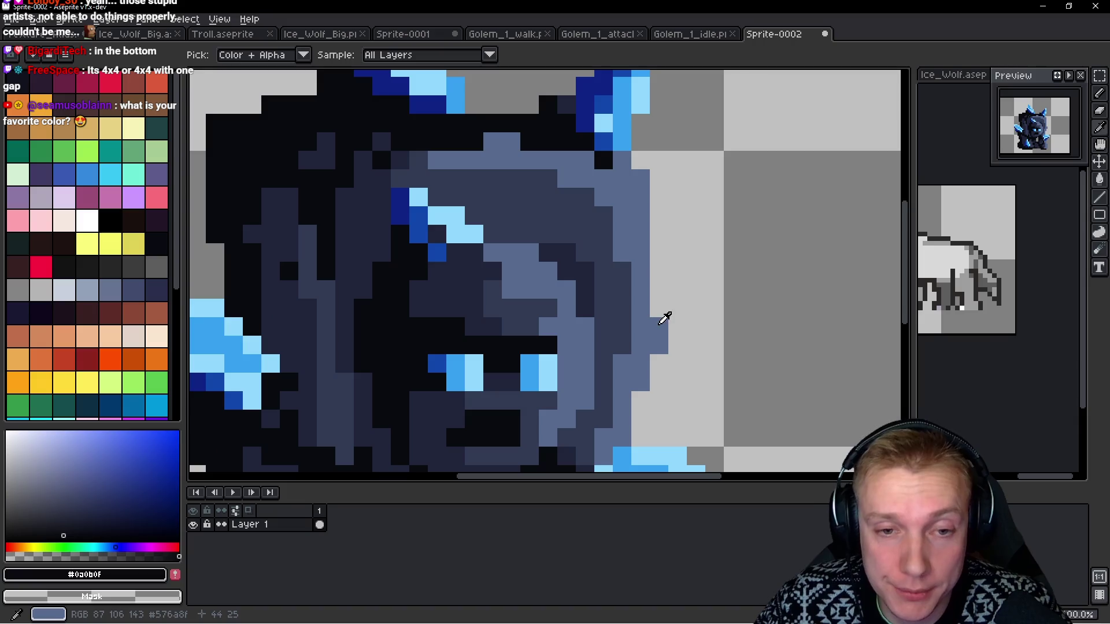
{"action": "left_click", "coordinate": [659, 318], "text": "alt"}
{"action": "key", "text": "b"}
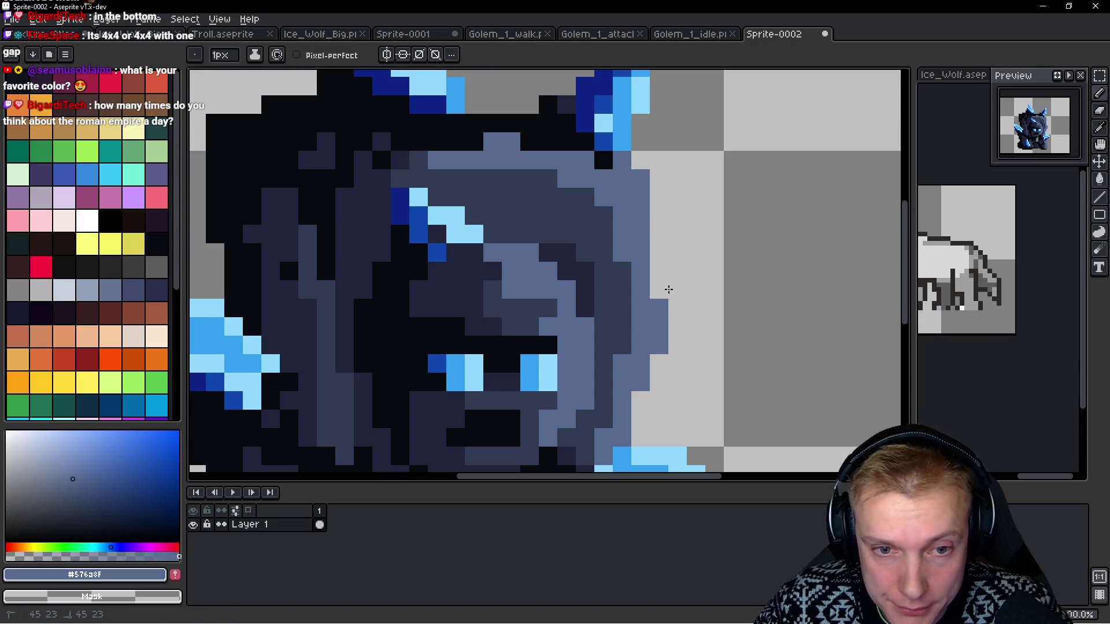
{"action": "scroll", "coordinate": [666, 300], "scroll_direction": "down", "scroll_amount": 5}
{"action": "scroll", "coordinate": [631, 276], "scroll_direction": "up", "scroll_amount": 4}
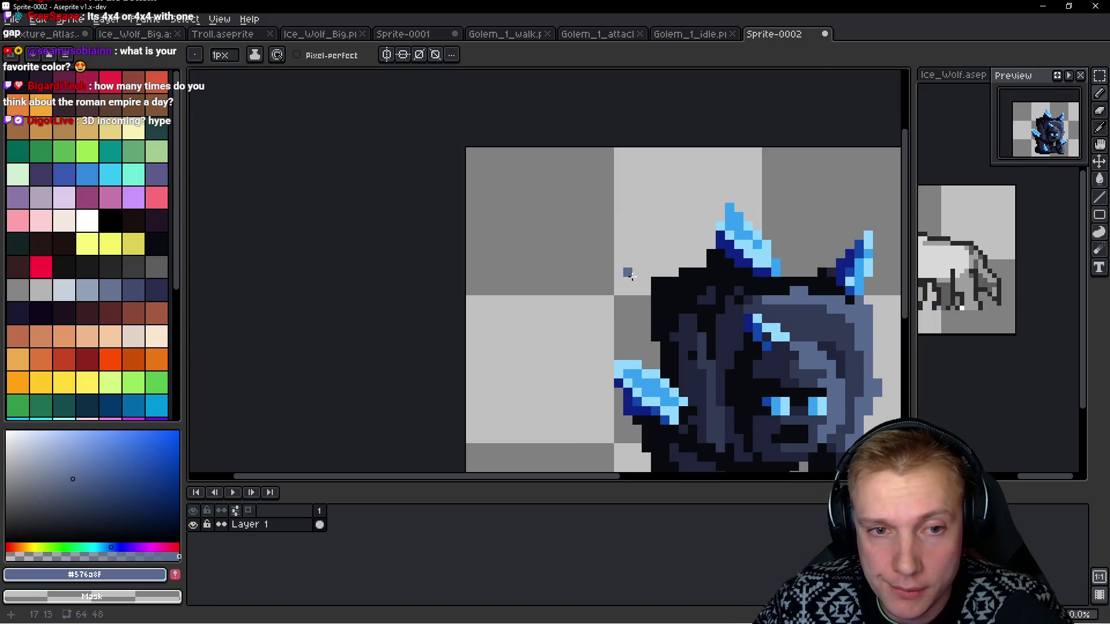
{"action": "scroll", "coordinate": [654, 282], "scroll_direction": "down", "scroll_amount": 3}
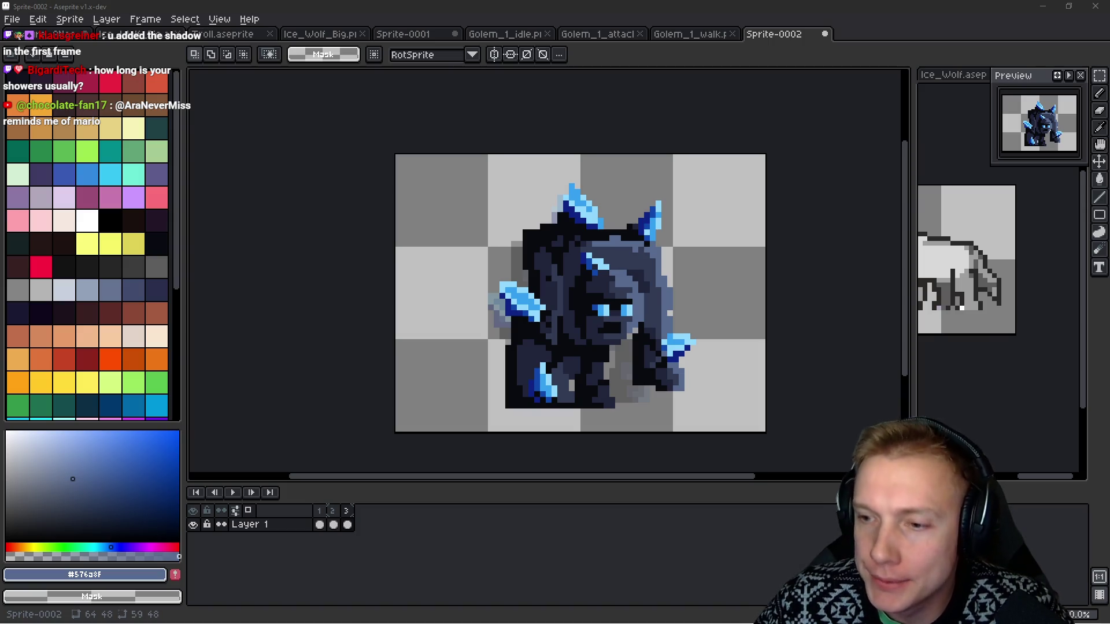
Copy the second golem from Golem_1_walk into a new frame 4 of Sprite-0002.
{"action": "left_click_drag", "start_coordinate": [716, 261], "coordinate": [698, 234]}
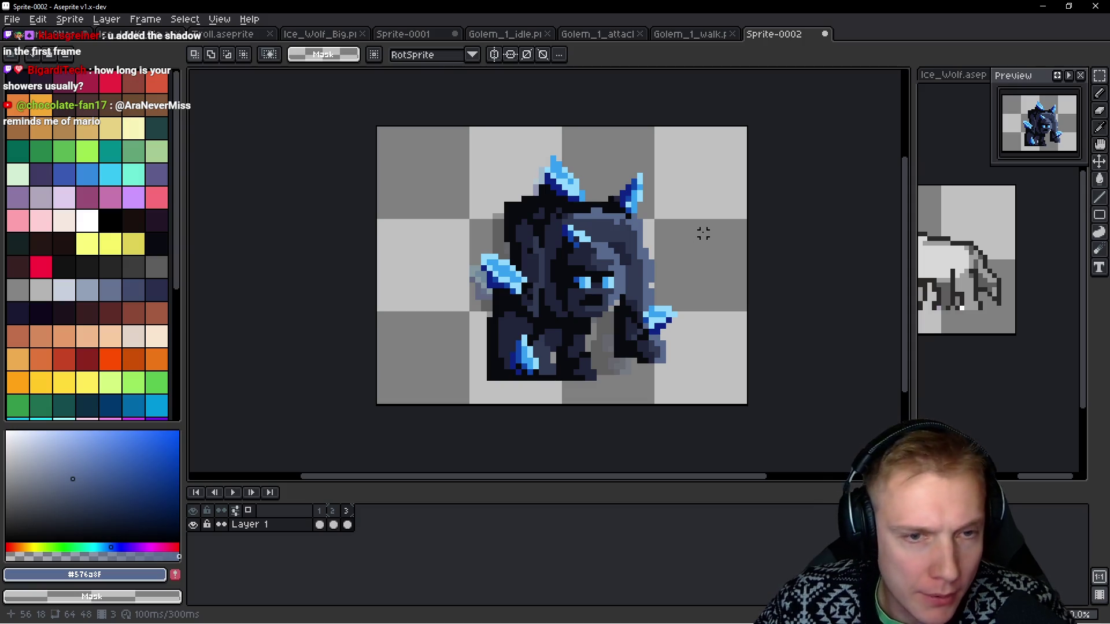
{"action": "left_click", "coordinate": [689, 34]}
{"action": "scroll", "coordinate": [462, 210], "scroll_direction": "right", "scroll_amount": 5}
{"action": "left_click_drag", "start_coordinate": [504, 140], "coordinate": [701, 322]}
{"action": "key", "text": "ctrl+d"}
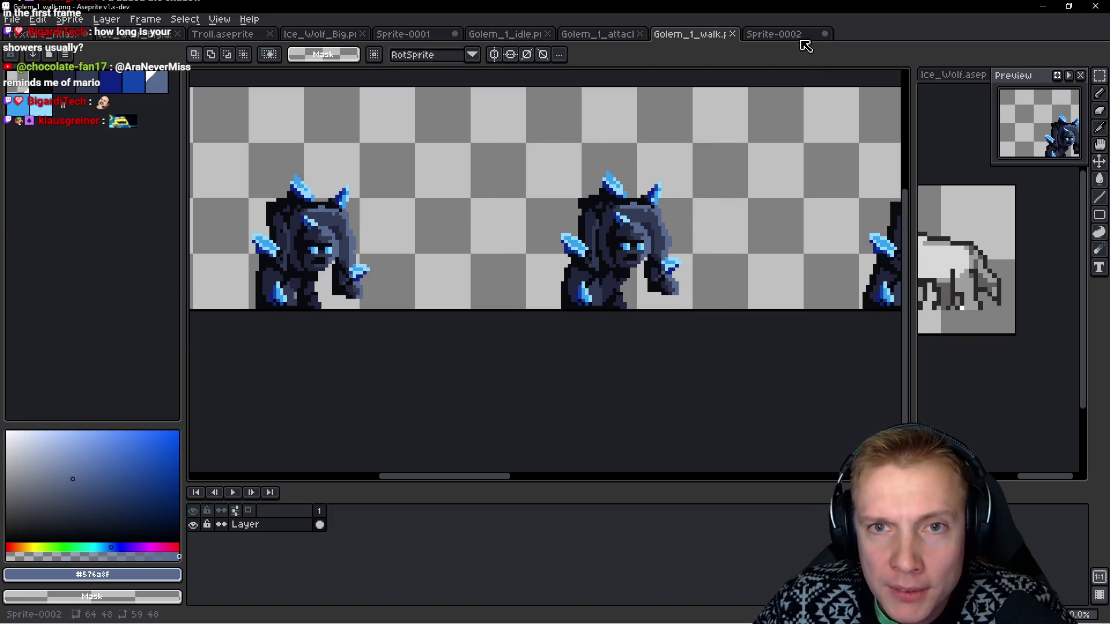
{"action": "left_click", "coordinate": [799, 34]}
{"action": "key", "text": "alt+n"}
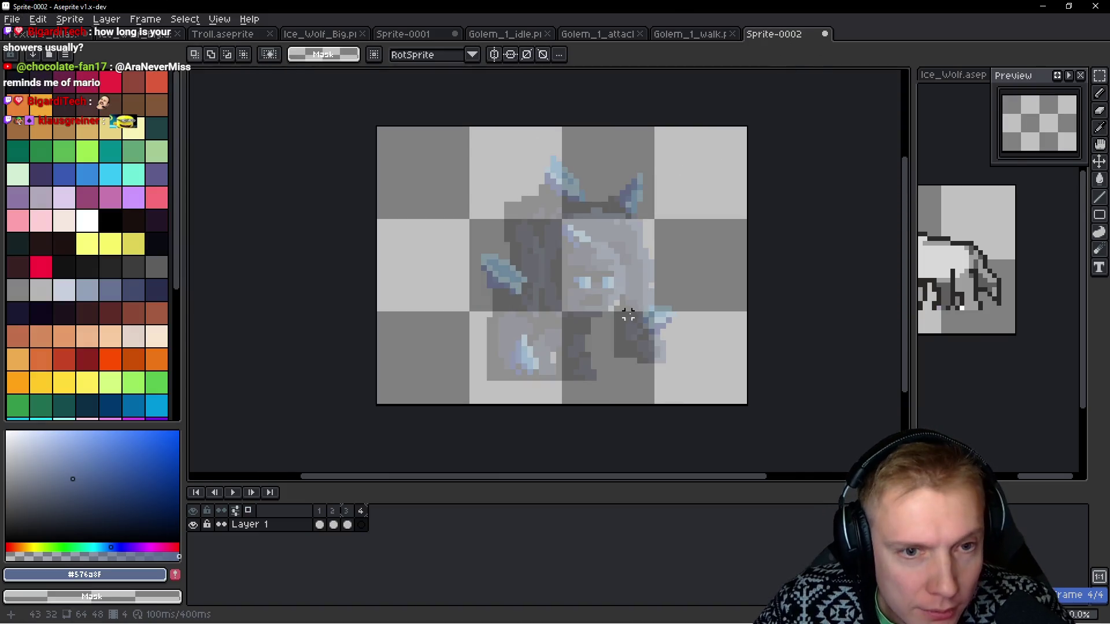
{"action": "key", "text": "ctrl+v"}
{"action": "left_click_drag", "start_coordinate": [612, 301], "coordinate": [602, 281]}
{"action": "key", "text": "Return"}
{"action": "key", "text": "Return"}
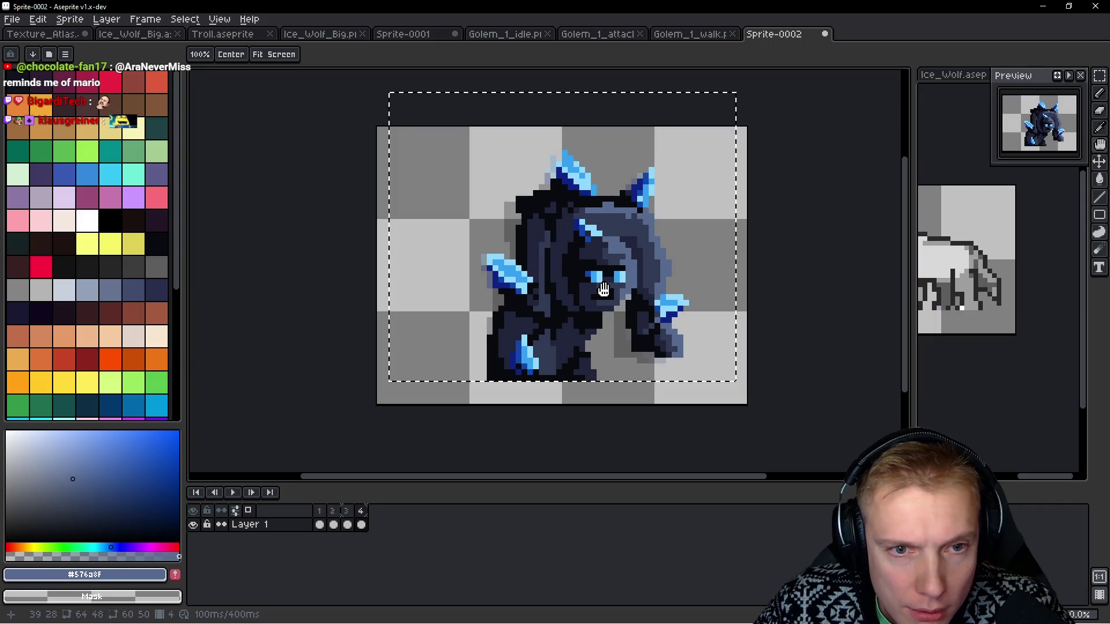
Paste the middle golem from the walk sheet into a new frame 5, centred on the canvas.
{"action": "left_click", "coordinate": [696, 35]}
{"action": "mouse_move", "coordinate": [488, 171]}
{"action": "left_mouse_down"}
{"action": "mouse_move", "coordinate": [503, 173]}
{"action": "mouse_move", "coordinate": [671, 339]}
{"action": "mouse_move", "coordinate": [664, 324]}
{"action": "left_mouse_up"}
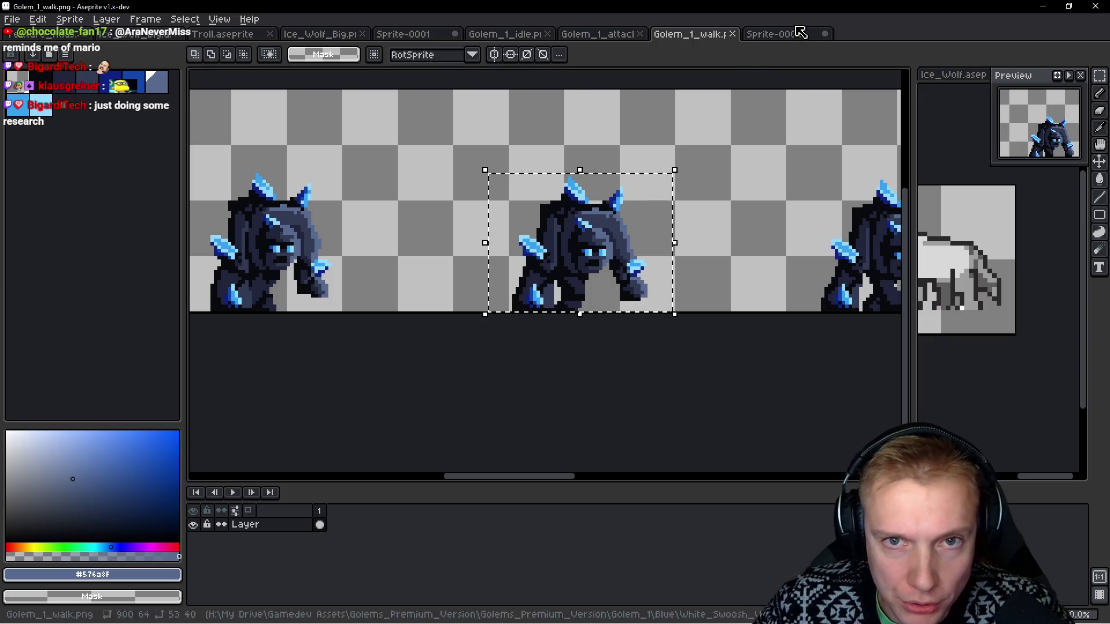
{"action": "left_click", "coordinate": [774, 33]}
{"action": "key", "text": "alt+b"}
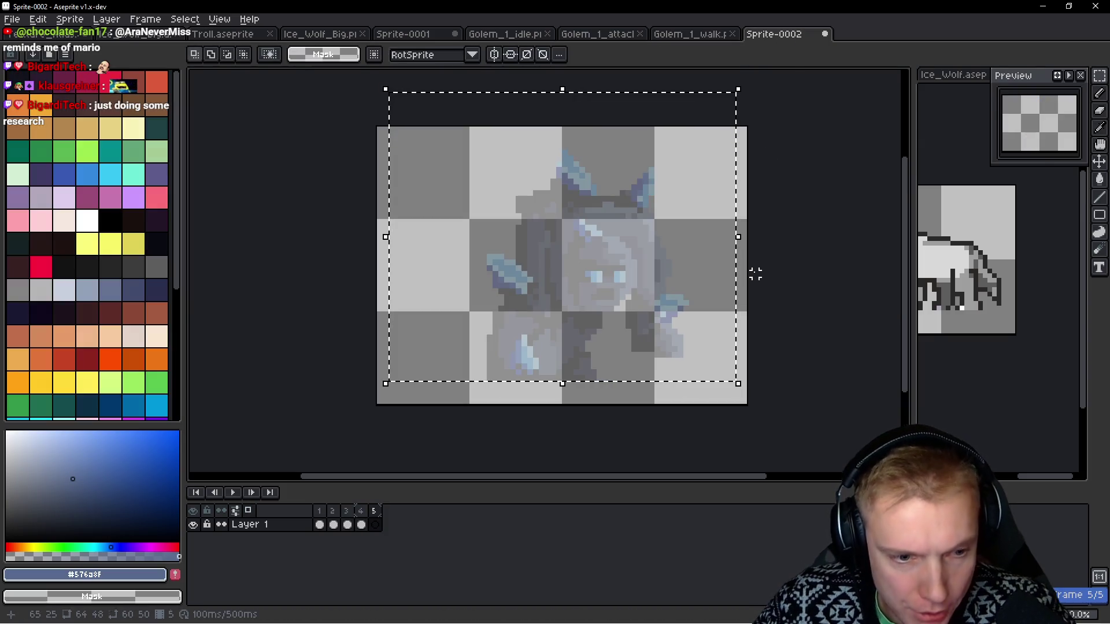
{"action": "key", "text": "ctrl+v"}
{"action": "mouse_move", "coordinate": [577, 329]}
{"action": "left_mouse_down"}
{"action": "mouse_move", "coordinate": [602, 218]}
{"action": "mouse_move", "coordinate": [636, 232]}
{"action": "left_mouse_up"}
{"action": "key", "text": "Return"}
{"action": "key", "text": "Return"}
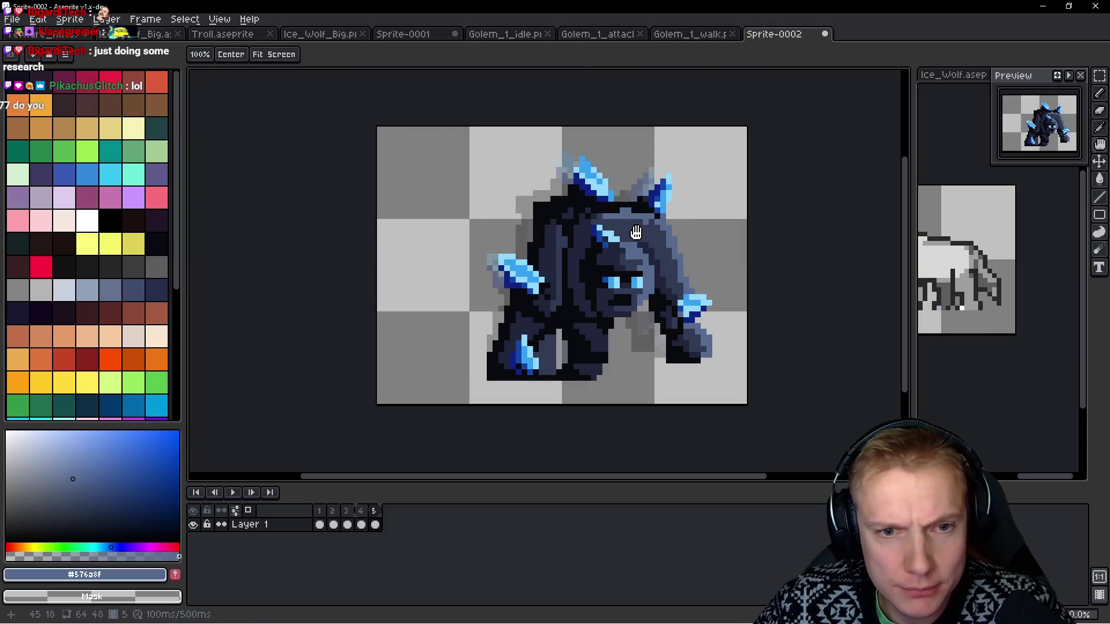
Add frame 6 holding another golem pose copied from the walk sheet.
{"action": "left_click", "coordinate": [694, 34]}
{"action": "left_click_drag", "start_coordinate": [483, 139], "coordinate": [671, 330]}
{"action": "left_click", "coordinate": [771, 35]}
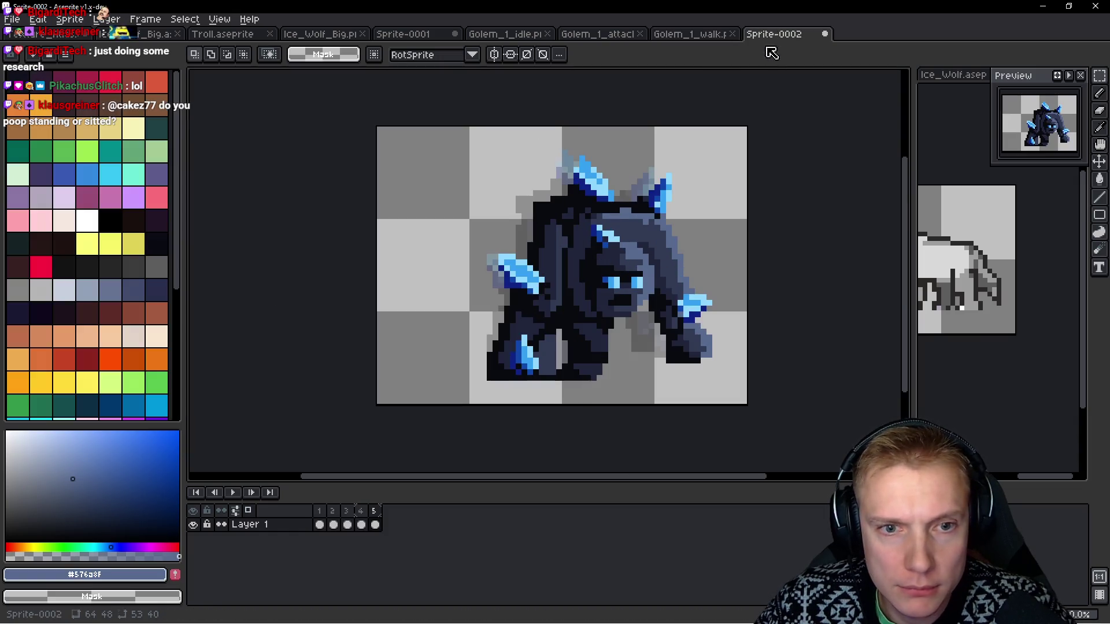
{"action": "key", "text": "alt+n"}
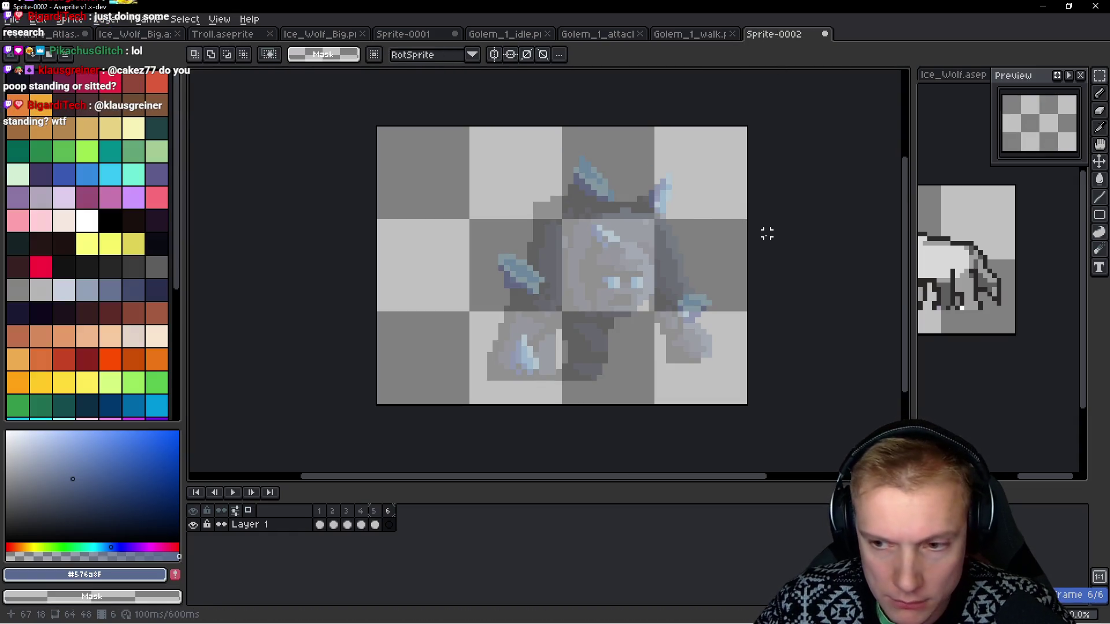
{"action": "key", "text": "ctrl+v"}
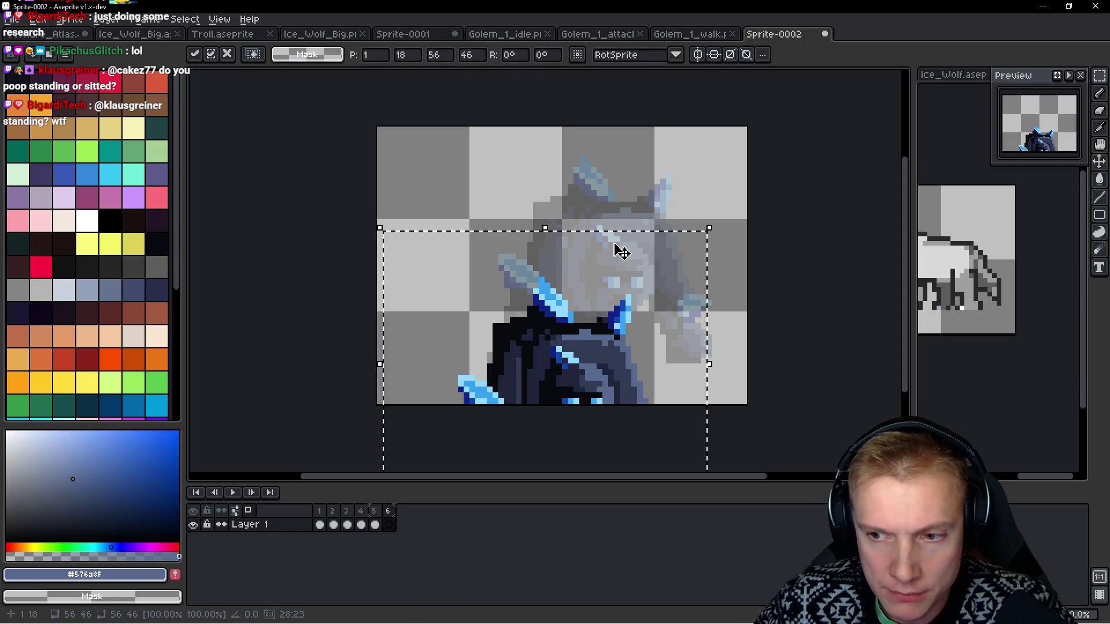
{"action": "mouse_move", "coordinate": [570, 351]}
{"action": "left_mouse_down"}
{"action": "mouse_move", "coordinate": [604, 229]}
{"action": "mouse_move", "coordinate": [614, 239]}
{"action": "left_mouse_up"}
{"action": "key", "text": "space"}
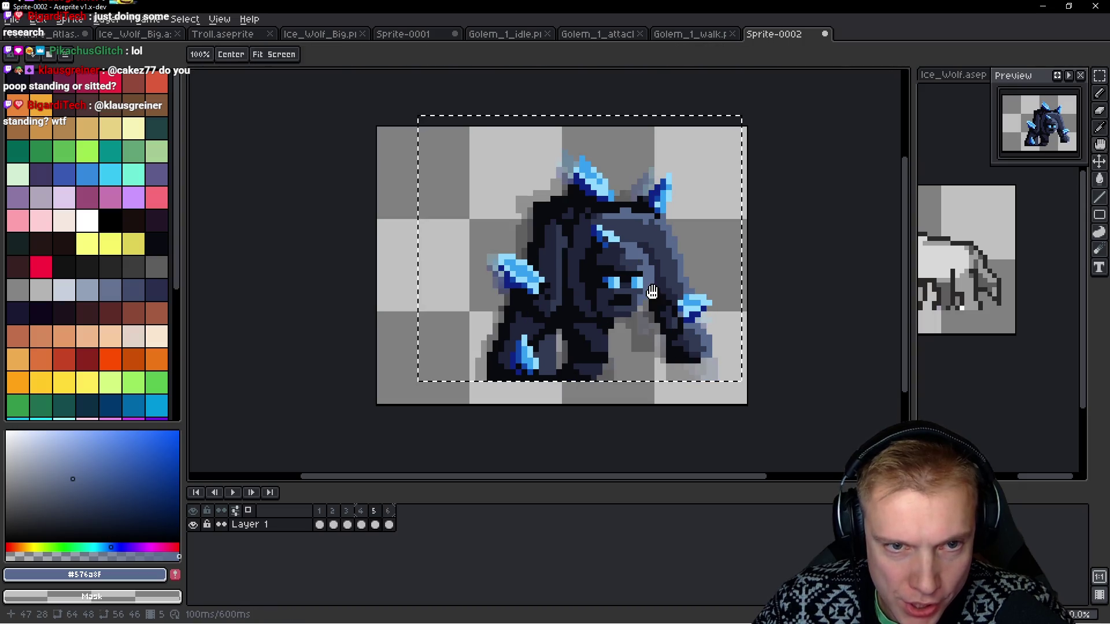
Flip between frames 5 and 6 to compare poses, then bring up Golem_1_walk with the marquee tool.
{"action": "key", "text": "Right"}
{"action": "key", "text": "Right"}
{"action": "key", "text": "Left"}
{"action": "key", "text": "Right"}
{"action": "key", "text": "Left"}
{"action": "key", "text": "Left"}
{"action": "key", "text": "Right"}
{"action": "key", "text": "Left"}
{"action": "key", "text": "Right"}
{"action": "key", "text": "Left"}
{"action": "key", "text": "Right"}
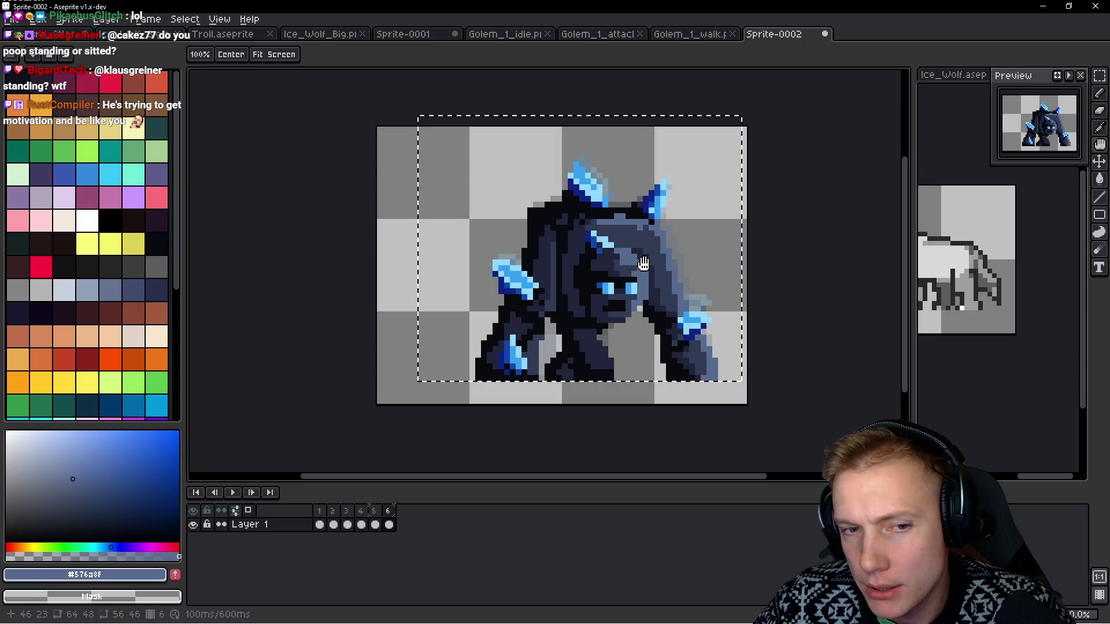
{"action": "key", "text": "Left"}
{"action": "key", "text": "Right"}
{"action": "key", "text": "Left"}
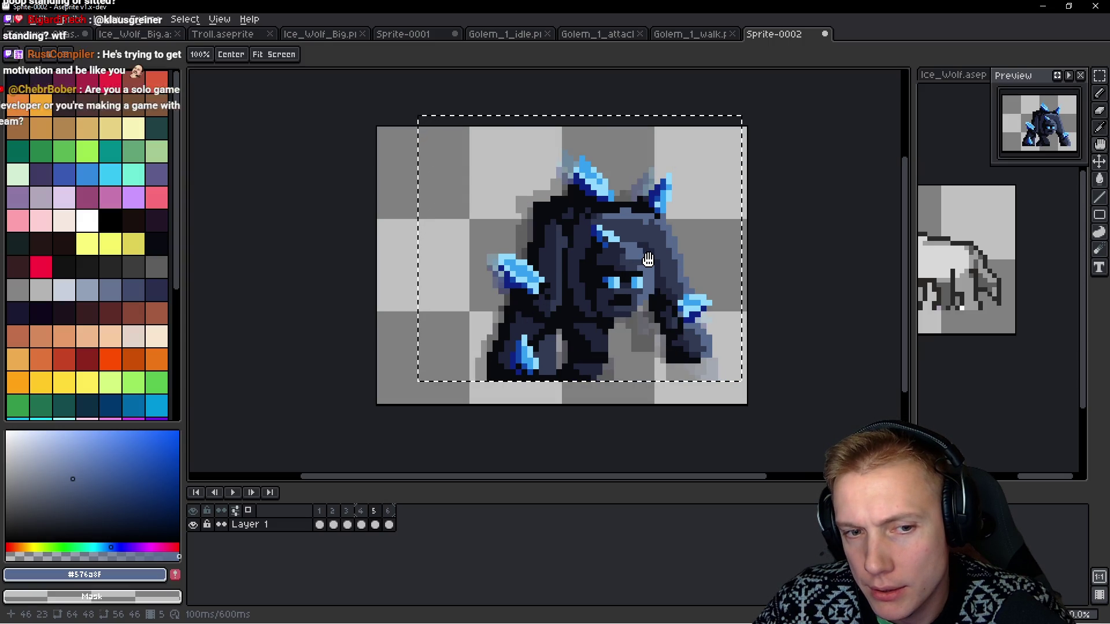
{"action": "key", "text": "Right"}
{"action": "key", "text": "Left"}
{"action": "key", "text": "Right"}
{"action": "key", "text": "Left"}
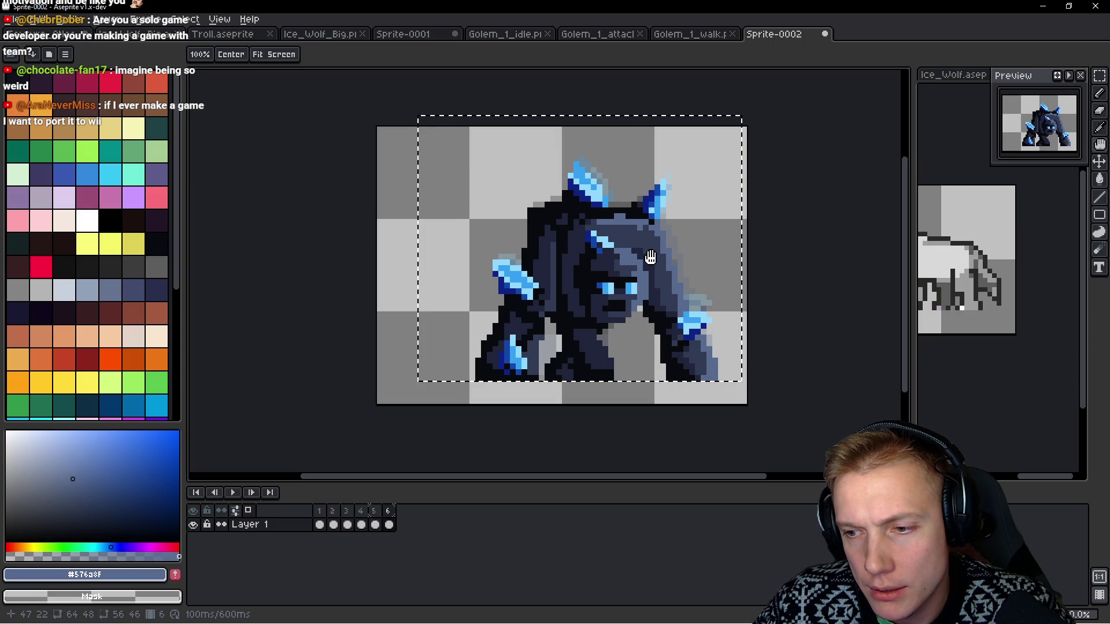
{"action": "key", "text": "m"}
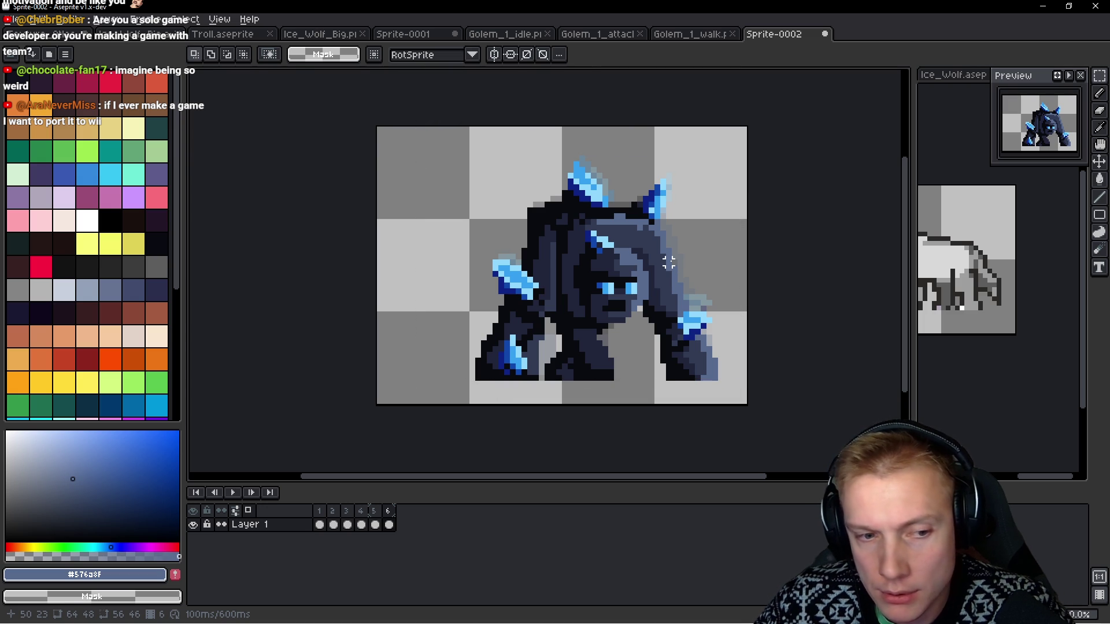
{"action": "left_click", "coordinate": [702, 33]}
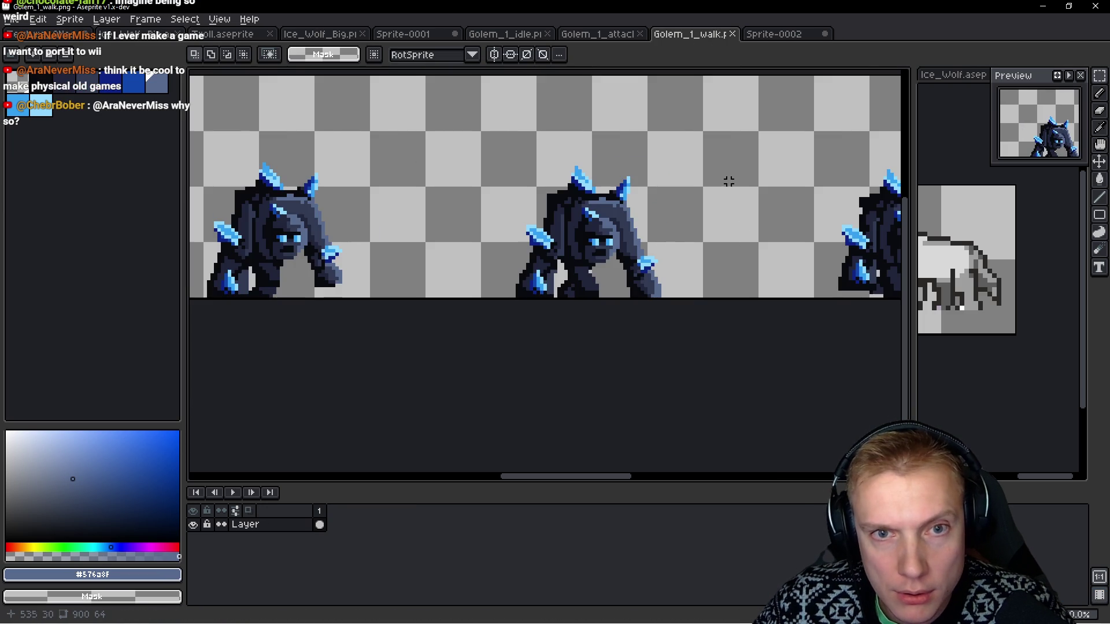
Select and copy the middle golem pose from the Golem_1_walk sheet.
{"action": "left_click_drag", "start_coordinate": [607, 230], "coordinate": [426, 235]}
{"action": "mouse_move", "coordinate": [426, 158]}
{"action": "left_mouse_down"}
{"action": "mouse_move", "coordinate": [540, 223]}
{"action": "mouse_move", "coordinate": [687, 356]}
{"action": "left_mouse_up"}
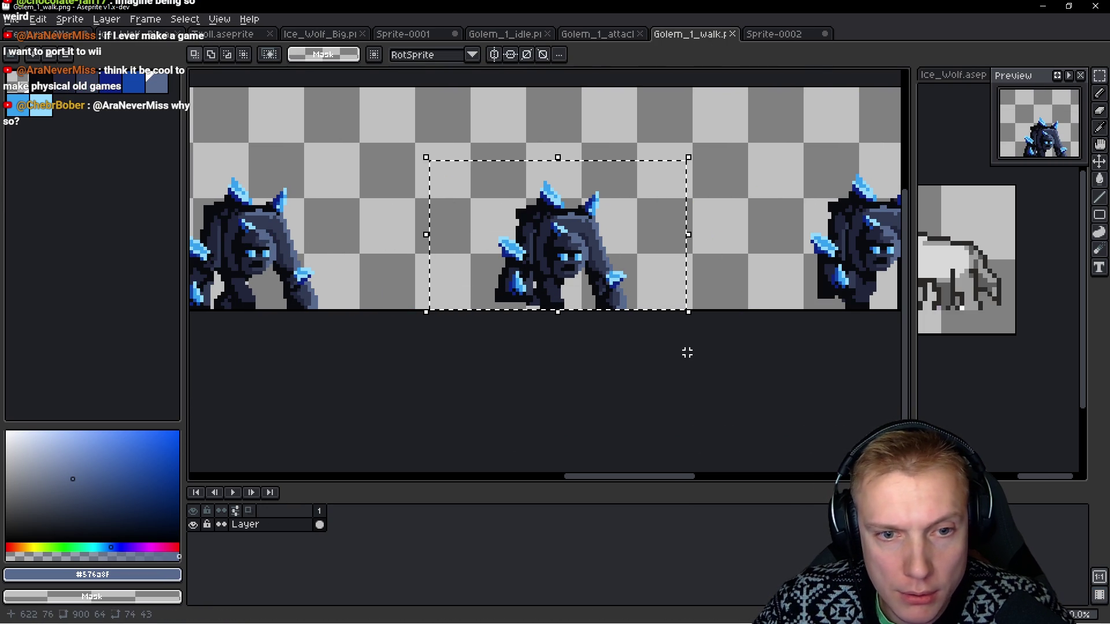
{"action": "key", "text": "ctrl+d"}
{"action": "scroll", "coordinate": [546, 263], "scroll_direction": "down", "scroll_amount": 3}
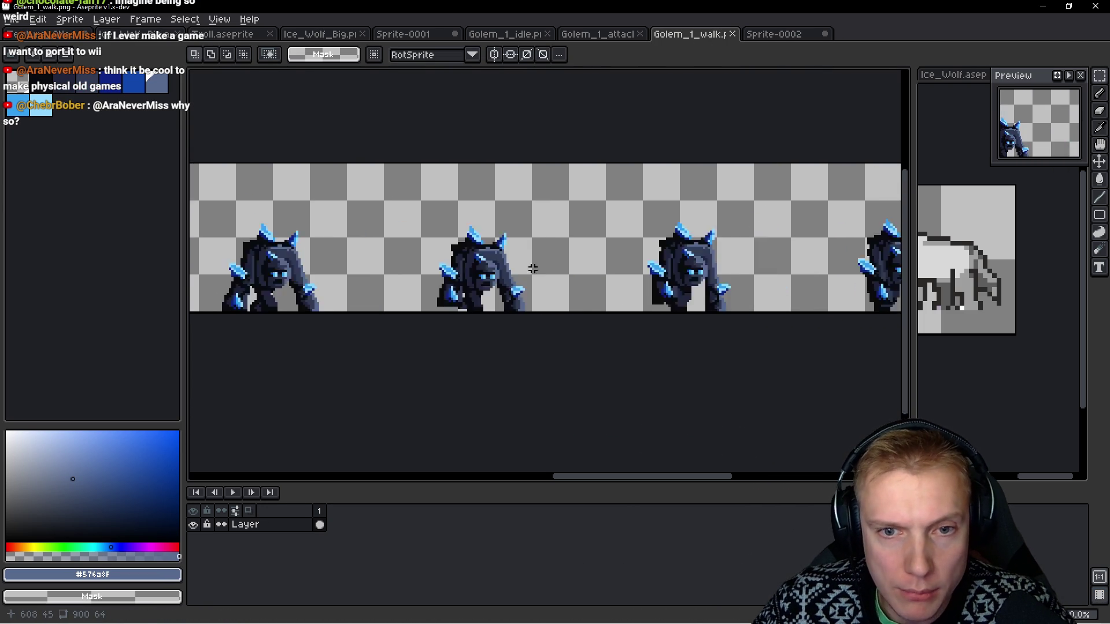
{"action": "left_click_drag", "start_coordinate": [546, 263], "coordinate": [675, 263]}
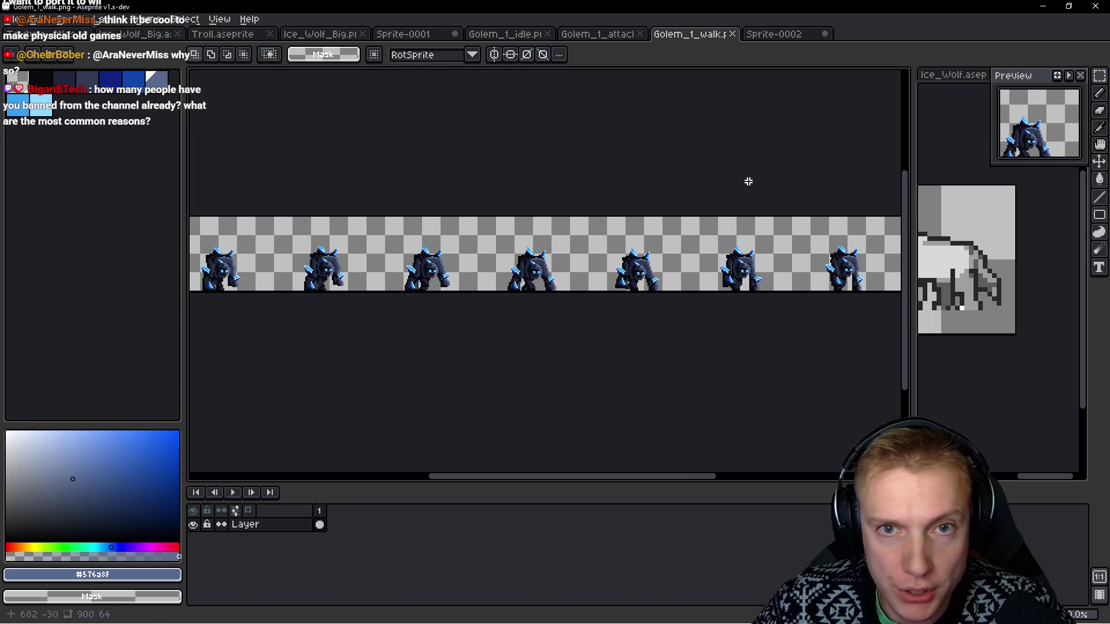
Paste the golem into Sprite-0002 frame 7, shifted one pixel left.
{"action": "key", "text": "ctrl+Tab"}
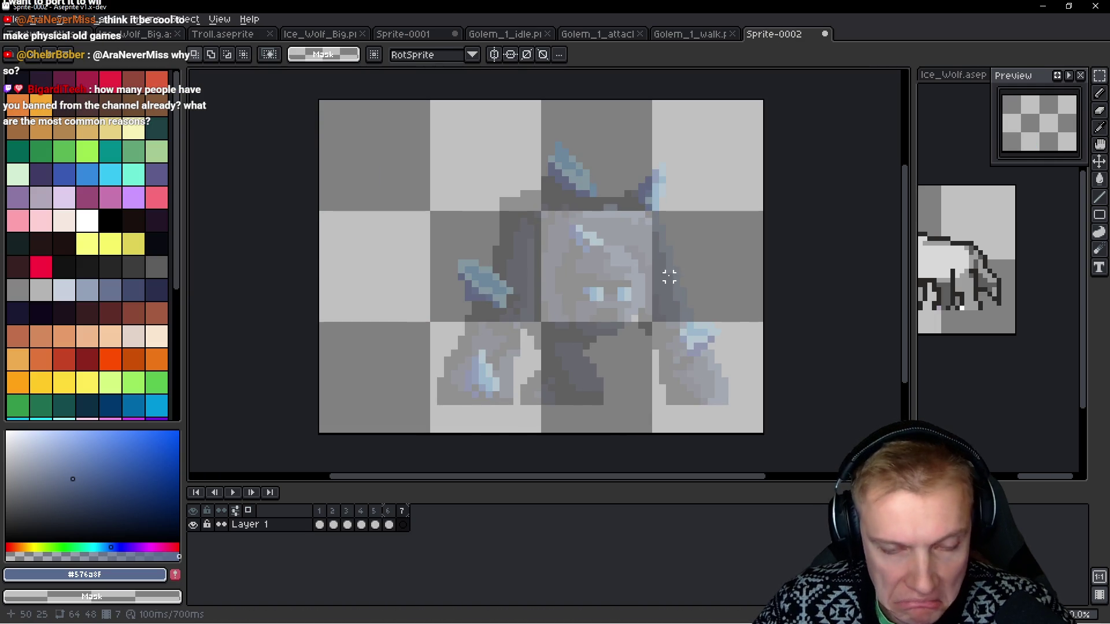
{"action": "key", "text": "ctrl+v"}
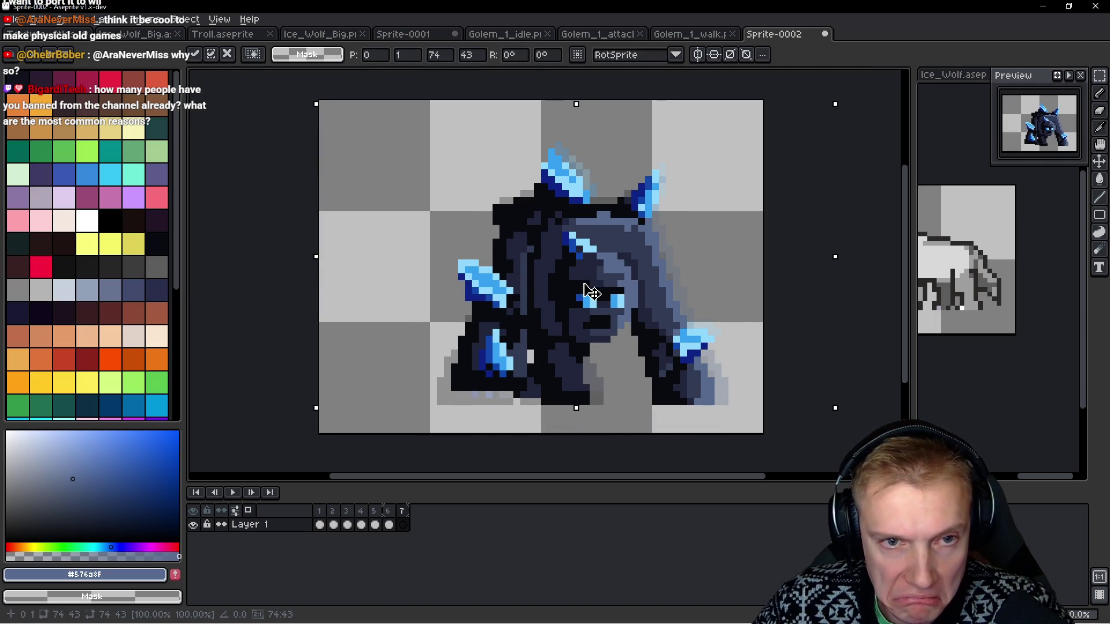
{"action": "left_click_drag", "start_coordinate": [584, 292], "coordinate": [580, 292]}
{"action": "key", "text": "Return"}
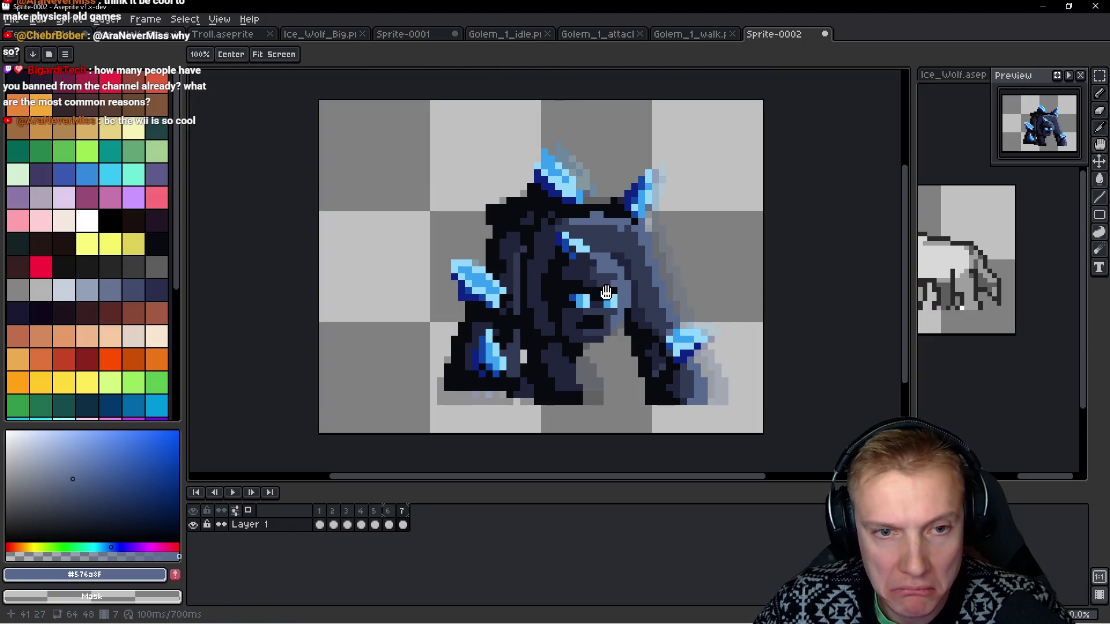
Flip between frames 6 and 7 to compare the walk poses.
{"action": "key", "text": "m"}
{"action": "key", "text": "ctrl+z"}
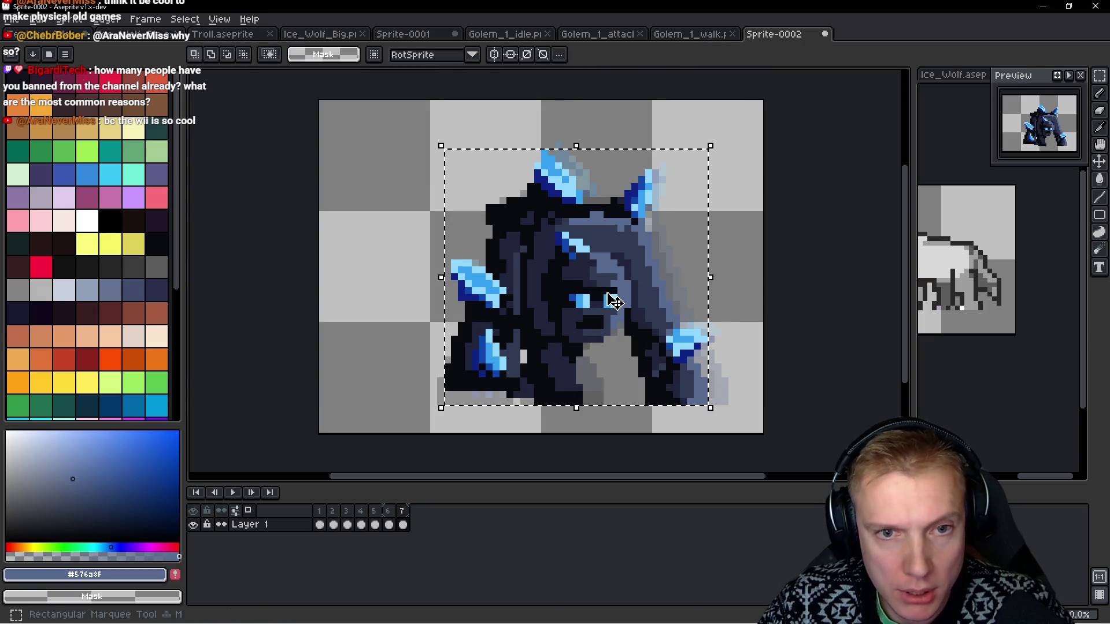
{"action": "key", "text": "ctrl+d"}
{"action": "key", "text": "comma"}
{"action": "key", "text": "comma"}
{"action": "key", "text": "period"}
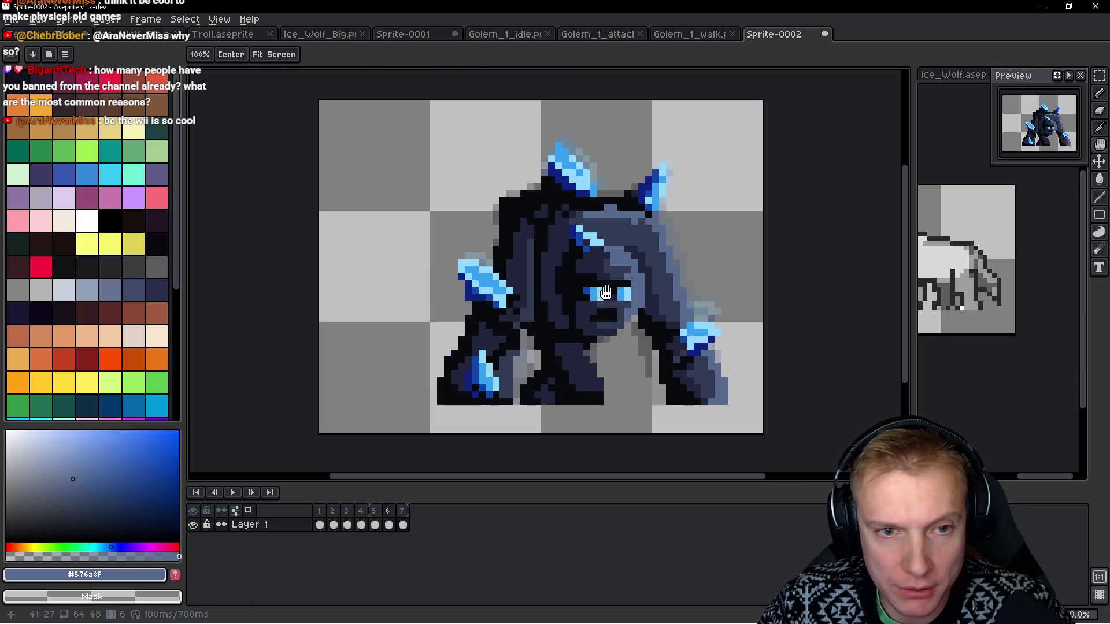
{"action": "key", "text": "comma"}
{"action": "key", "text": "period"}
{"action": "key", "text": "comma"}
{"action": "key", "text": "period"}
{"action": "key", "text": "period"}
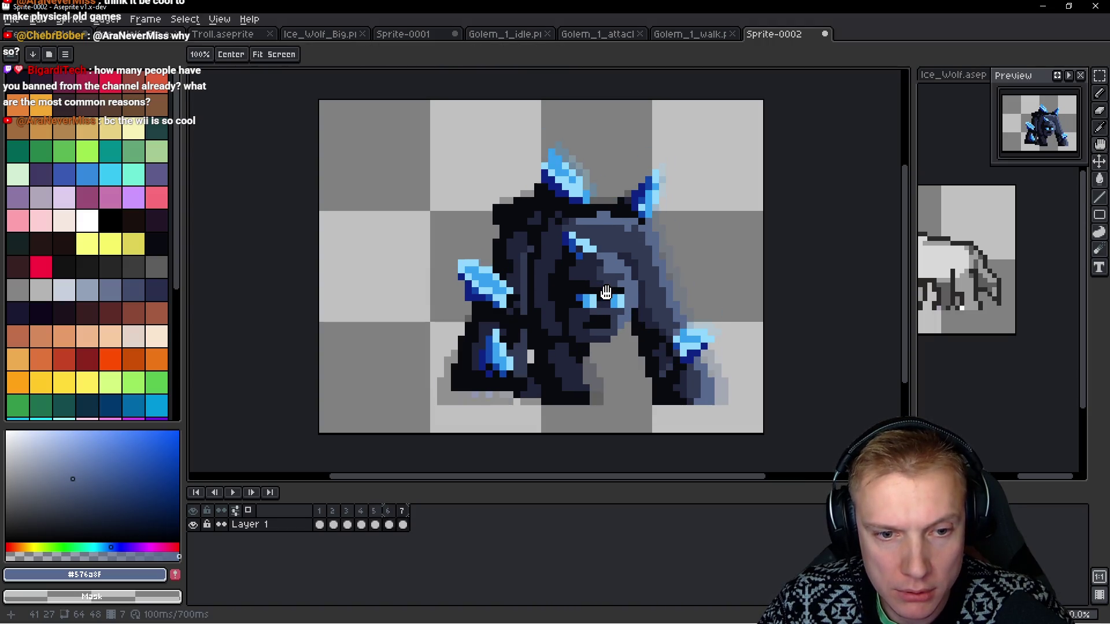
{"action": "key", "text": "comma"}
{"action": "key", "text": "period"}
{"action": "key", "text": "comma"}
{"action": "key", "text": "period"}
{"action": "key", "text": "comma"}
{"action": "key", "text": "period"}
{"action": "key", "text": "comma"}
{"action": "key", "text": "period"}
{"action": "key", "text": "comma"}
{"action": "key", "text": "period"}
{"action": "key", "text": "comma"}
{"action": "key", "text": "period"}
Add an empty eighth frame and return to the Golem_1_walk sheet.
{"action": "key", "text": "m"}
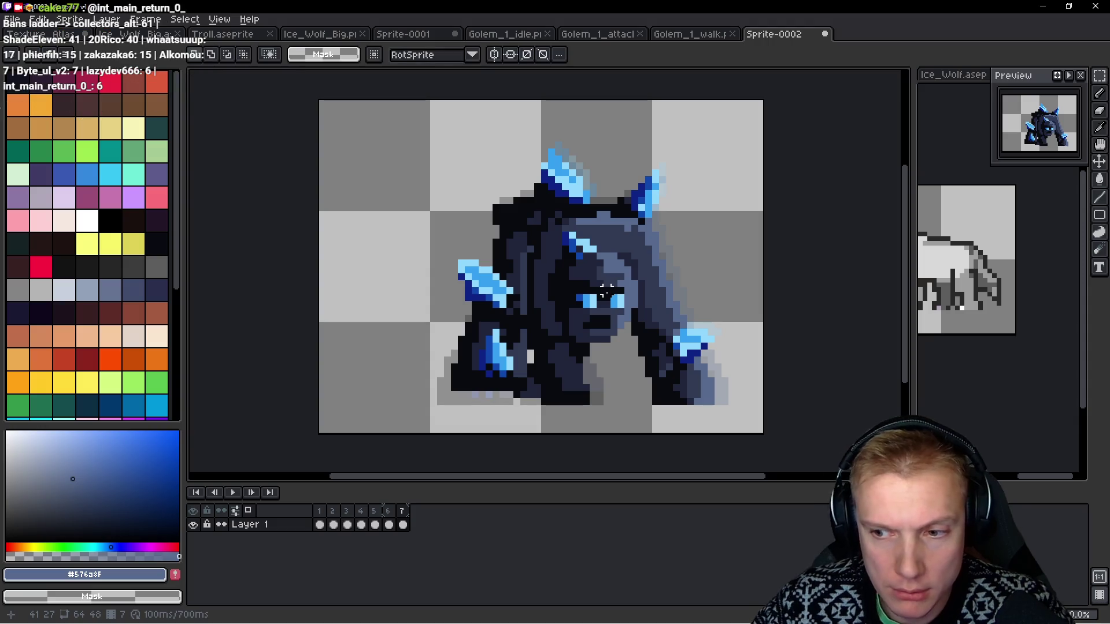
{"action": "left_click_drag", "start_coordinate": [579, 333], "coordinate": [560, 311]}
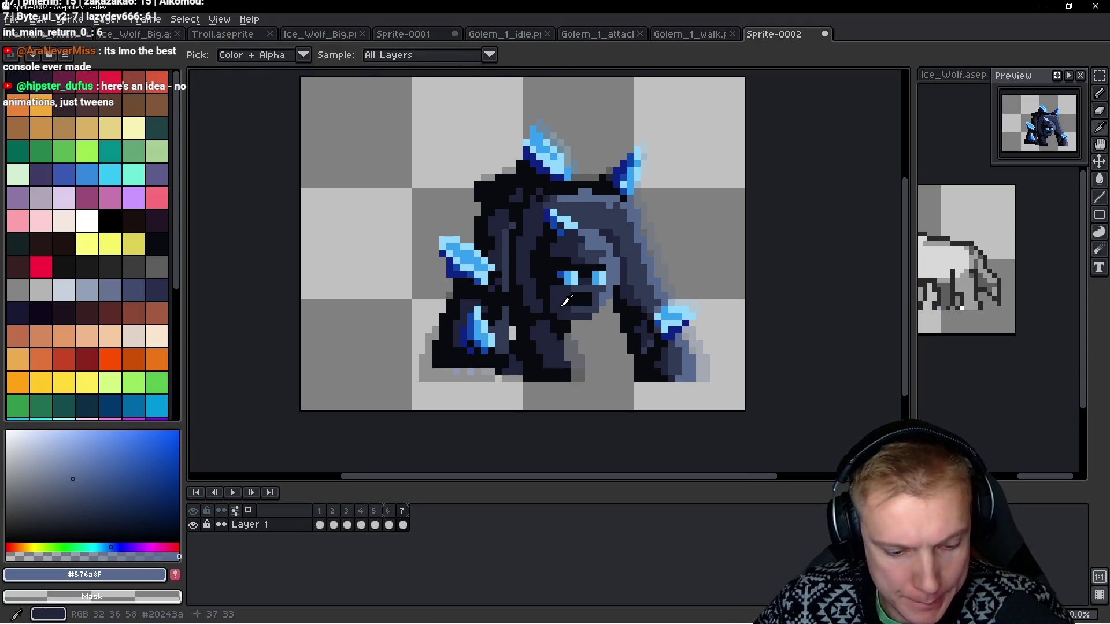
{"action": "key", "text": "alt+n"}
{"action": "left_click", "coordinate": [691, 37]}
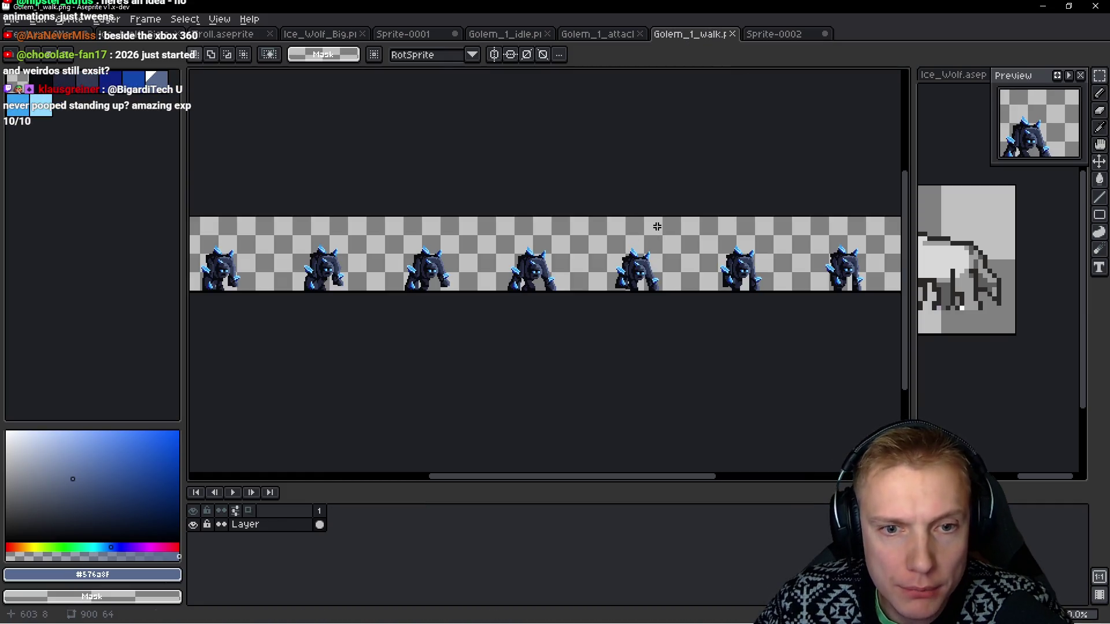
Select and copy the second golem pose on the Golem_1_walk sheet.
{"action": "left_click", "coordinate": [782, 33]}
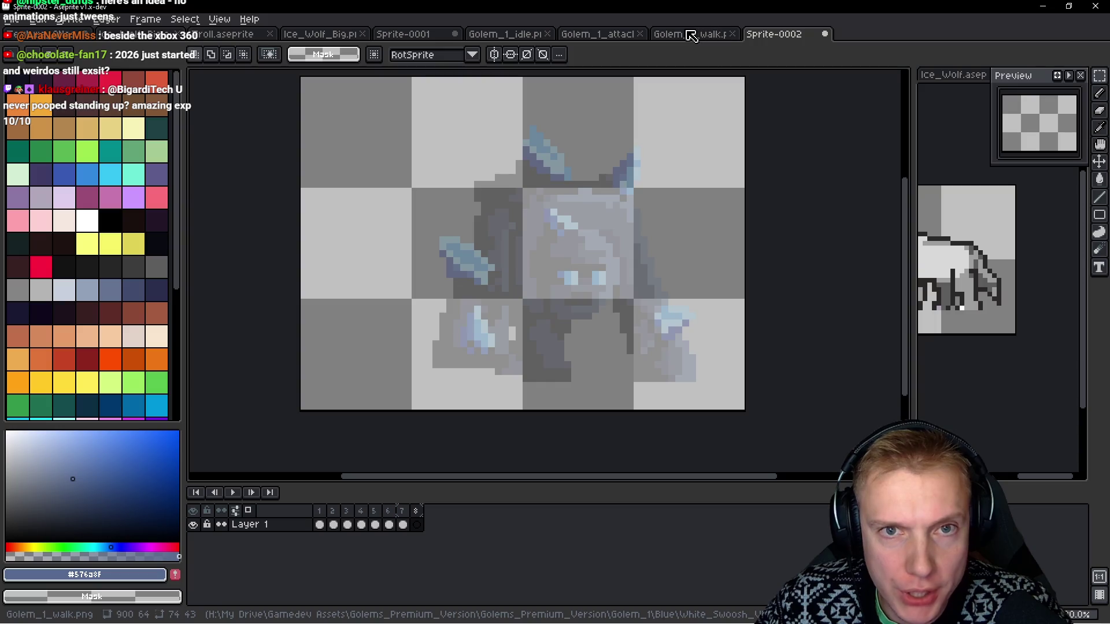
{"action": "left_click", "coordinate": [692, 37]}
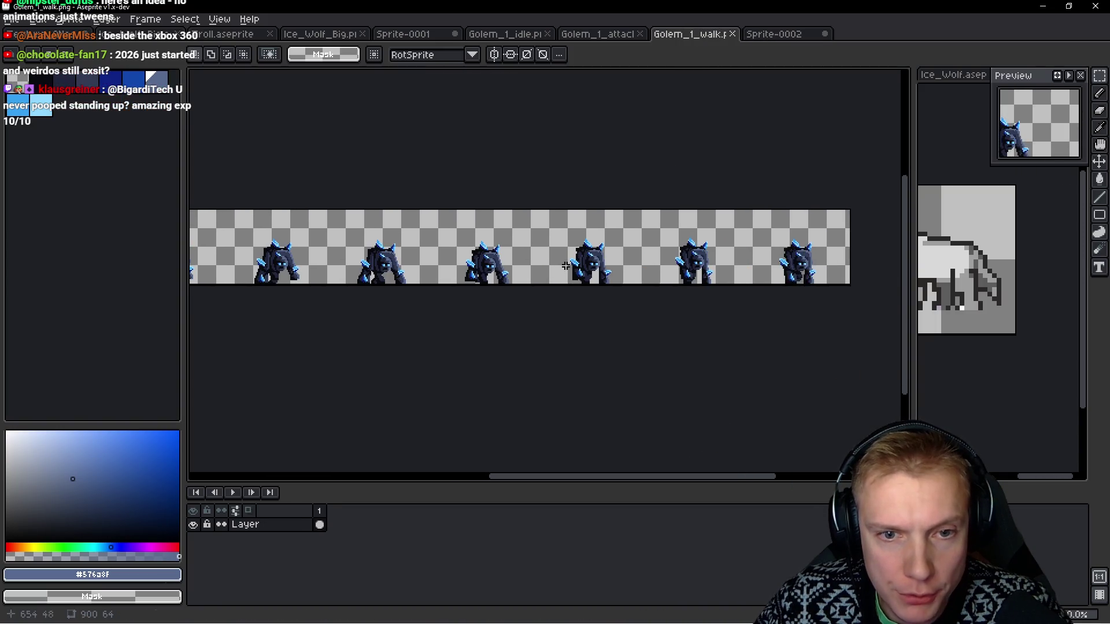
{"action": "scroll", "coordinate": [642, 278], "scroll_direction": "up", "scroll_amount": 3}
{"action": "left_click_drag", "start_coordinate": [544, 151], "coordinate": [694, 364]}
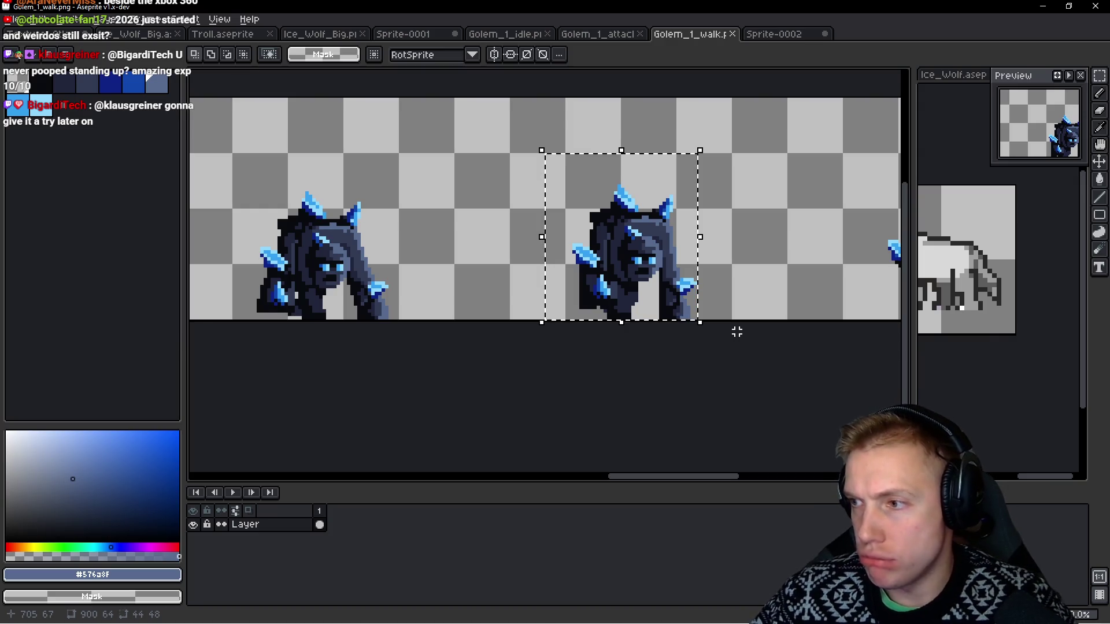
{"action": "key", "text": "ctrl+d"}
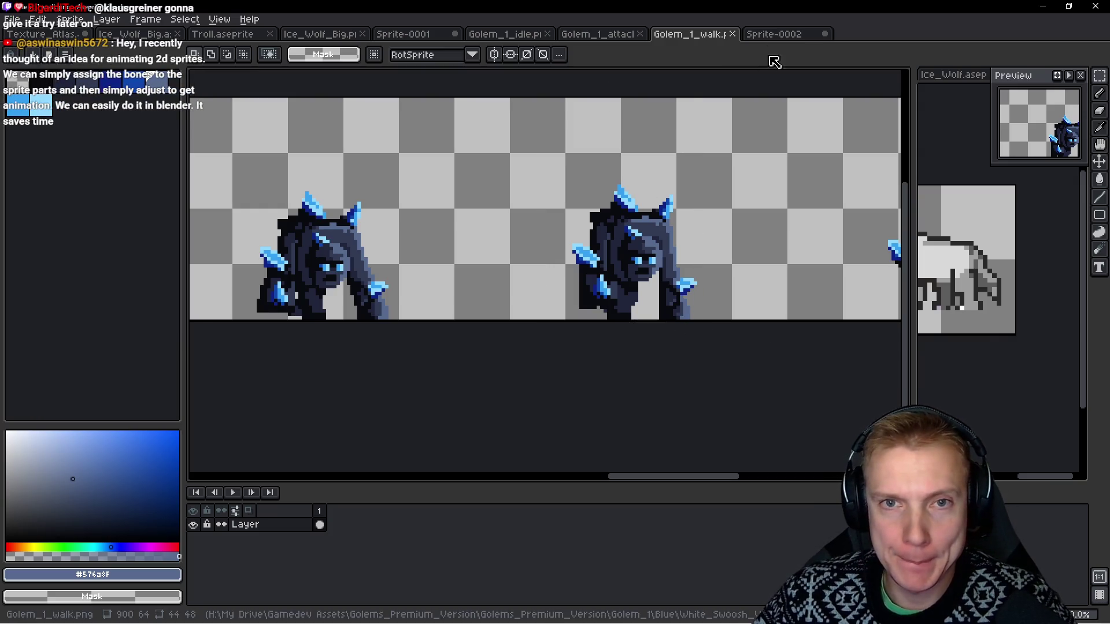
Paste it into frame 8, nudged one pixel up and left.
{"action": "left_click", "coordinate": [774, 34]}
{"action": "key", "text": "ctrl+v"}
{"action": "key", "text": "Up"}
{"action": "key", "text": "Up"}
{"action": "key", "text": "Up"}
{"action": "key", "text": "Left"}
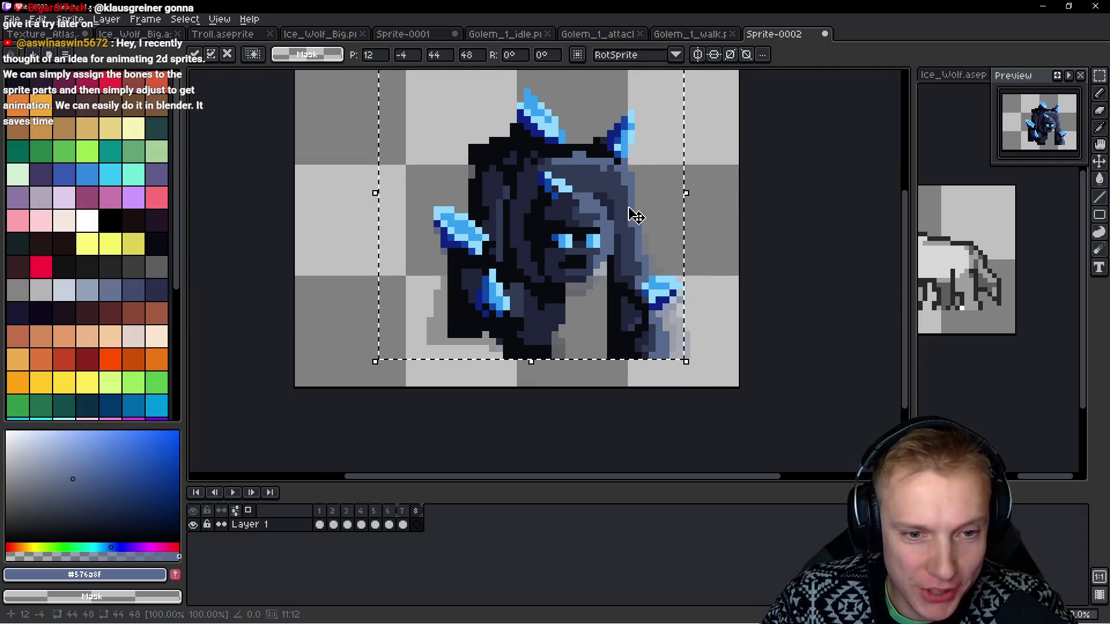
{"action": "key", "text": "Return"}
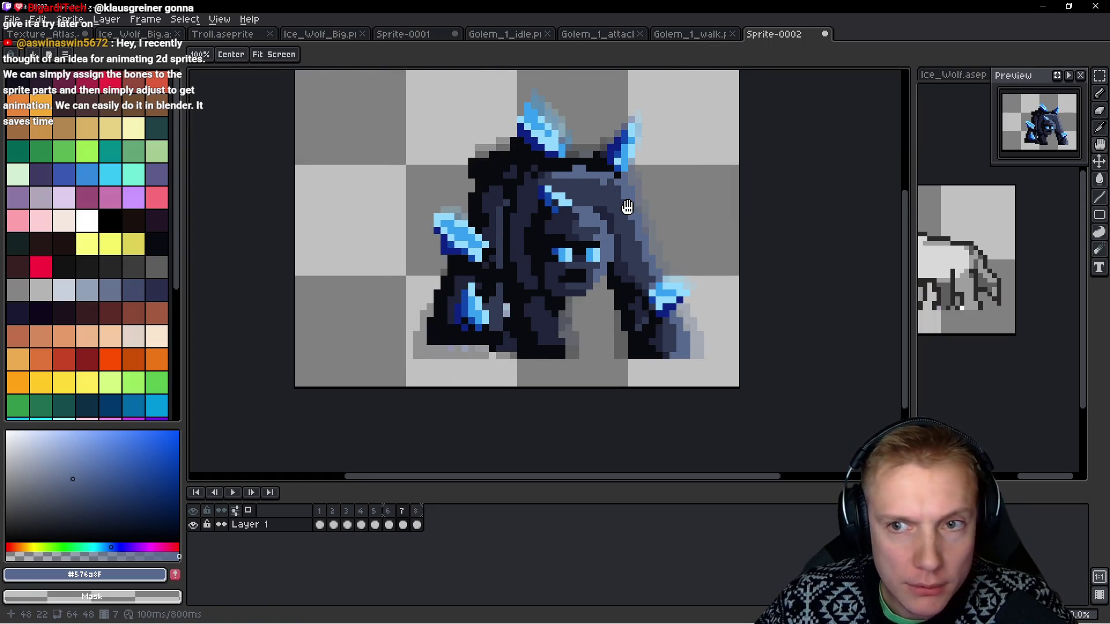
{"action": "key", "text": "m"}
Copy the middle golem pose into a new ninth frame and nudge it into place.
{"action": "left_click", "coordinate": [688, 34]}
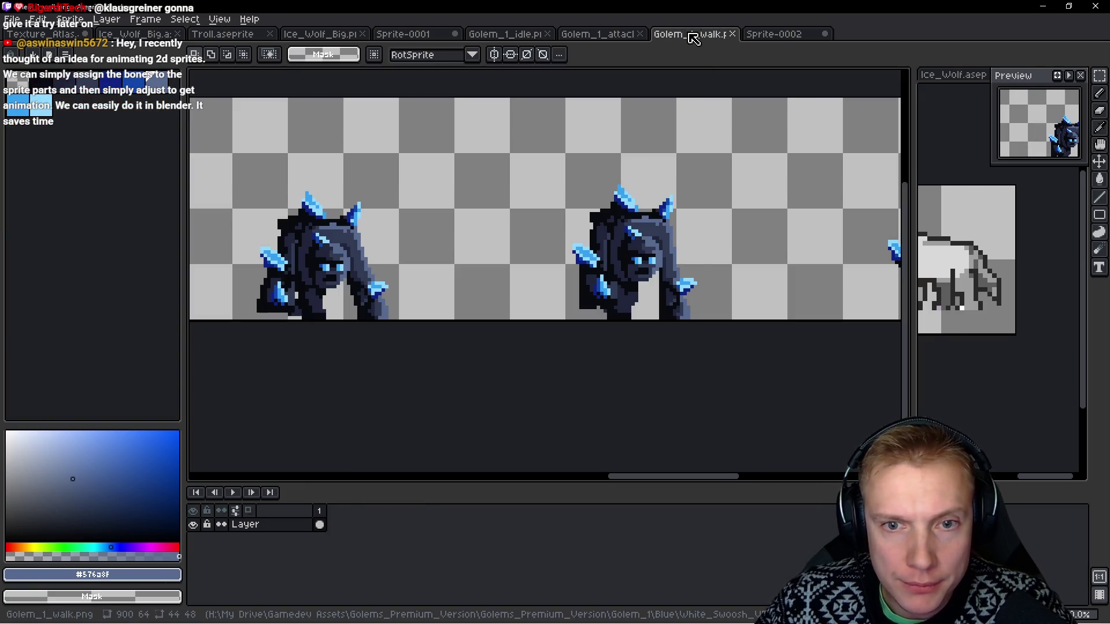
{"action": "left_click_drag", "start_coordinate": [544, 140], "coordinate": [680, 341]}
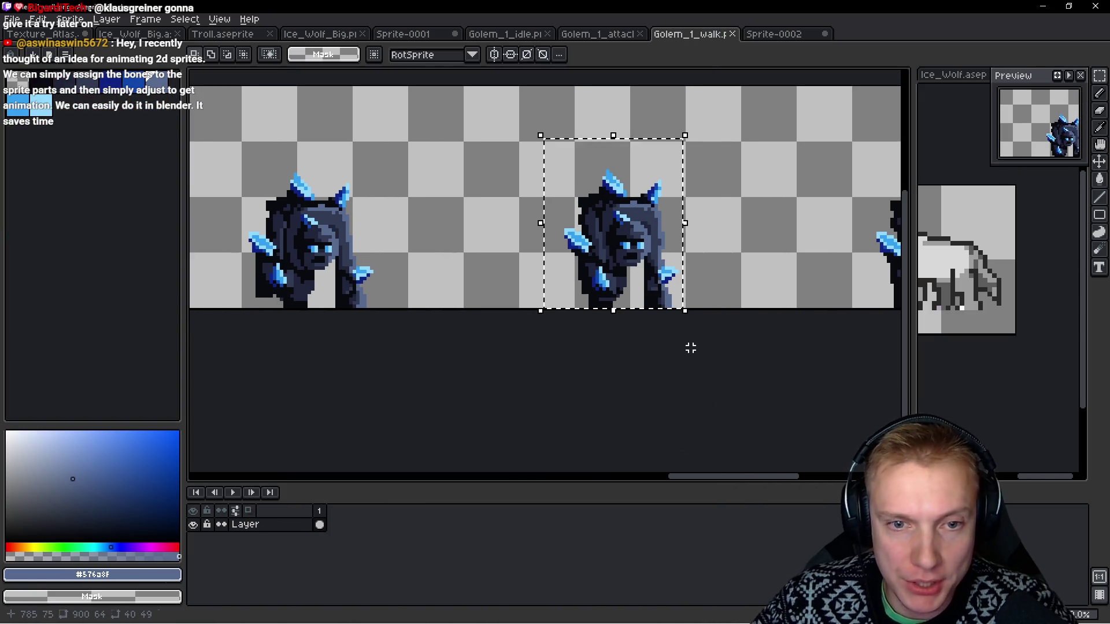
{"action": "left_click", "coordinate": [786, 34]}
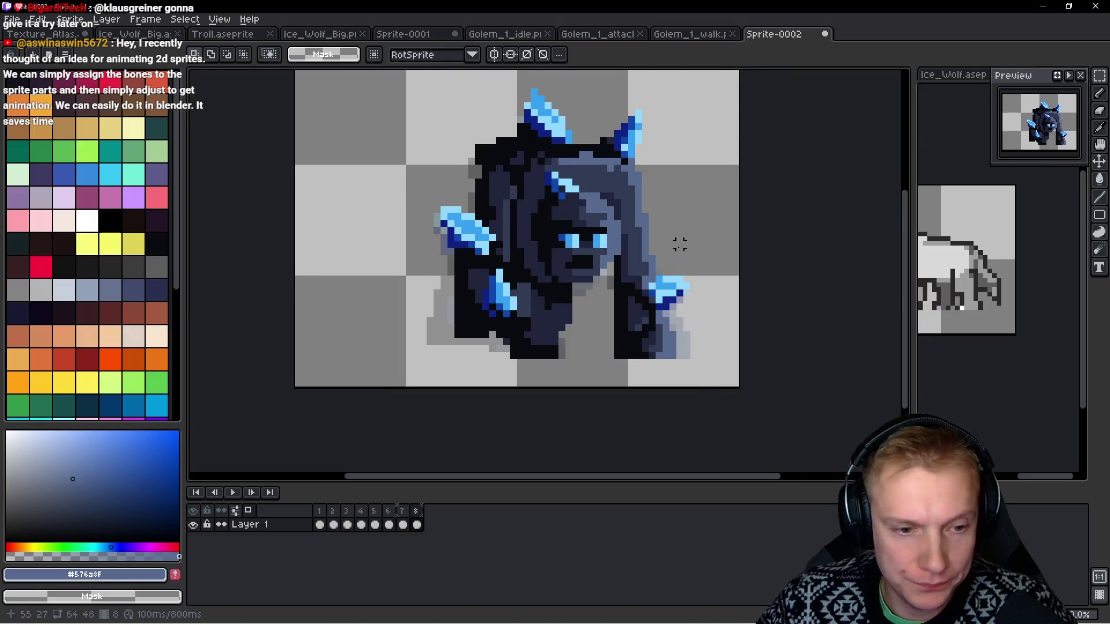
{"action": "key", "text": "alt+shift+n"}
{"action": "key", "text": "ctrl+v"}
{"action": "key", "text": "Up"}
{"action": "key", "text": "Up"}
{"action": "key", "text": "Up"}
{"action": "key", "text": "Left"}
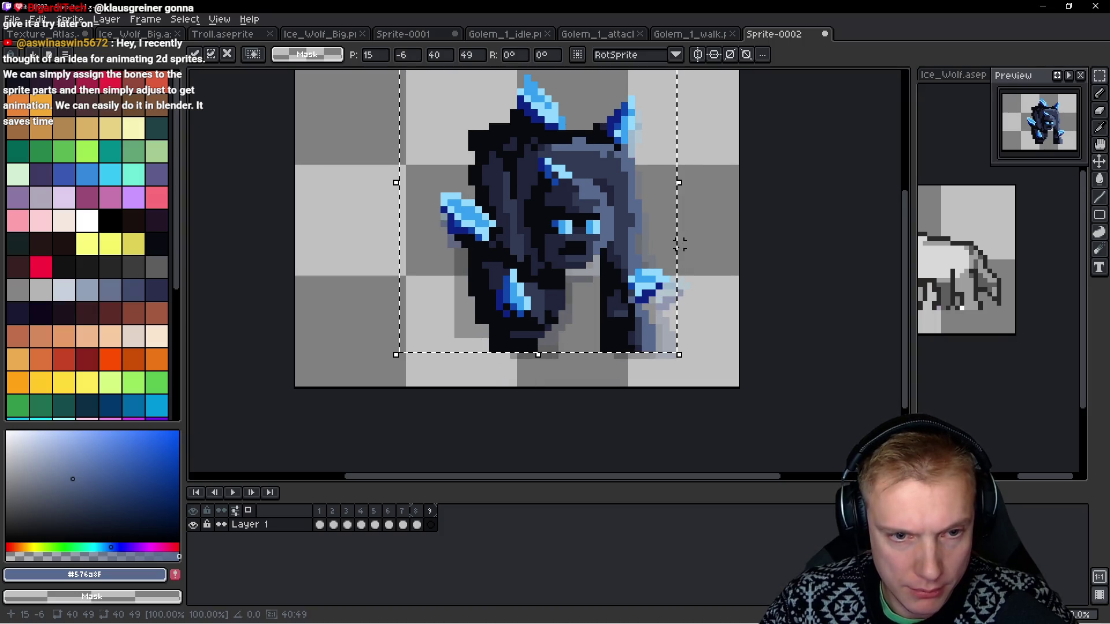
{"action": "key", "text": "Down"}
{"action": "key", "text": "h"}
Flip between frames 8 and 9 to compare the poses.
{"action": "key", "text": "Left"}
{"action": "key", "text": "Right"}
{"action": "key", "text": "Left"}
{"action": "key", "text": "m"}
Paste the right golem pose into a new tenth frame, raised one pixel, and play the animation.
{"action": "left_click", "coordinate": [700, 39]}
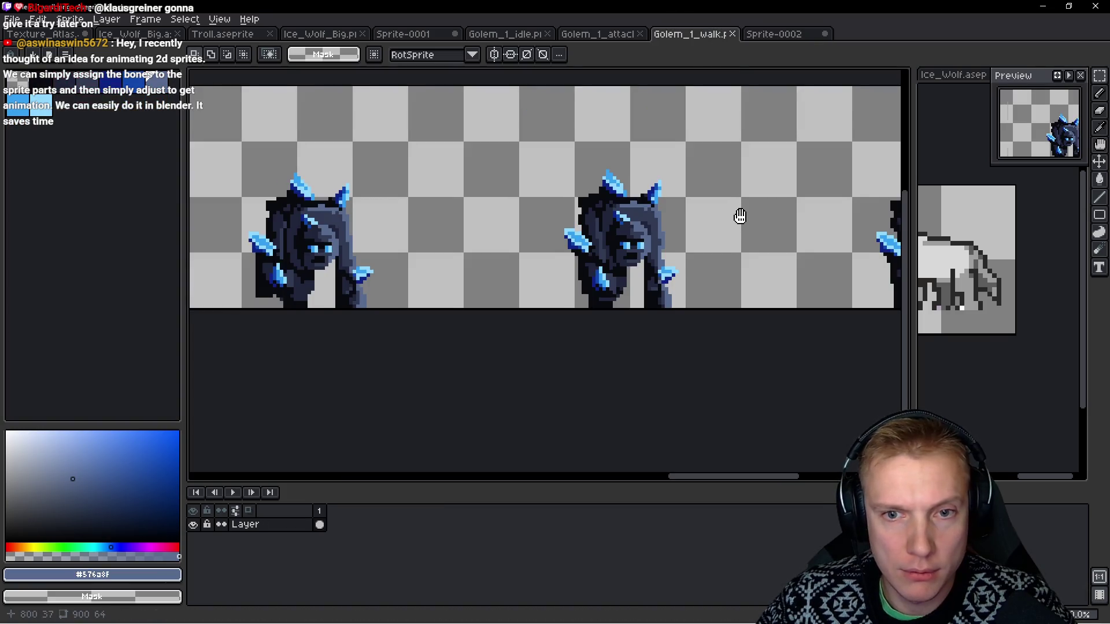
{"action": "mouse_move", "coordinate": [507, 124]}
{"action": "left_mouse_down"}
{"action": "mouse_move", "coordinate": [595, 210]}
{"action": "mouse_move", "coordinate": [677, 326]}
{"action": "left_mouse_up"}
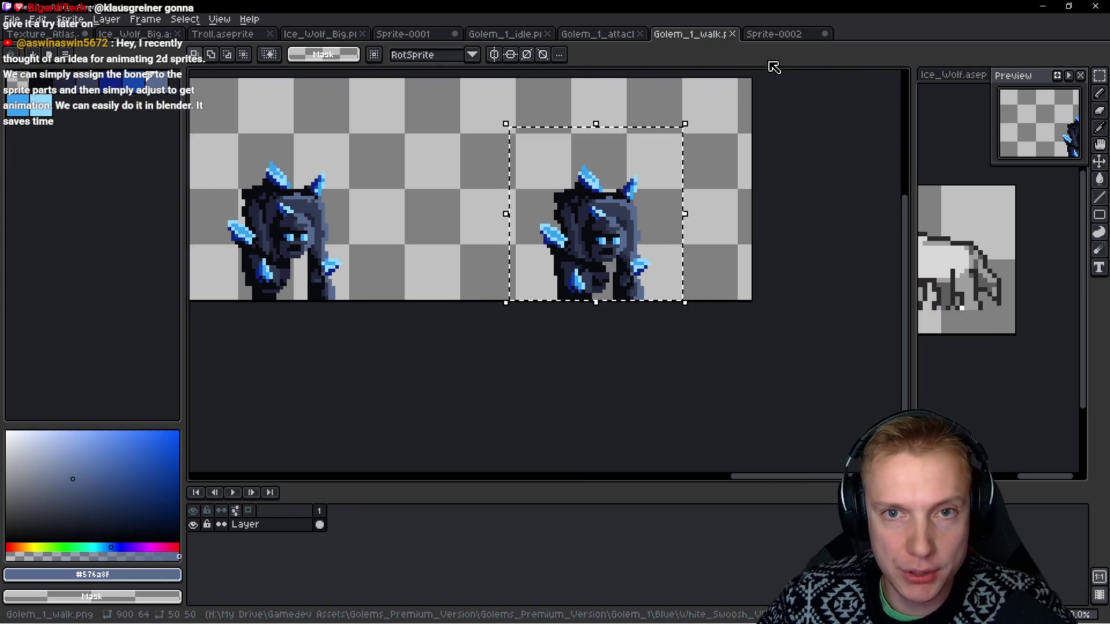
{"action": "left_click", "coordinate": [780, 35]}
{"action": "key", "text": "i"}
{"action": "key", "text": "m"}
{"action": "key", "text": "alt+n"}
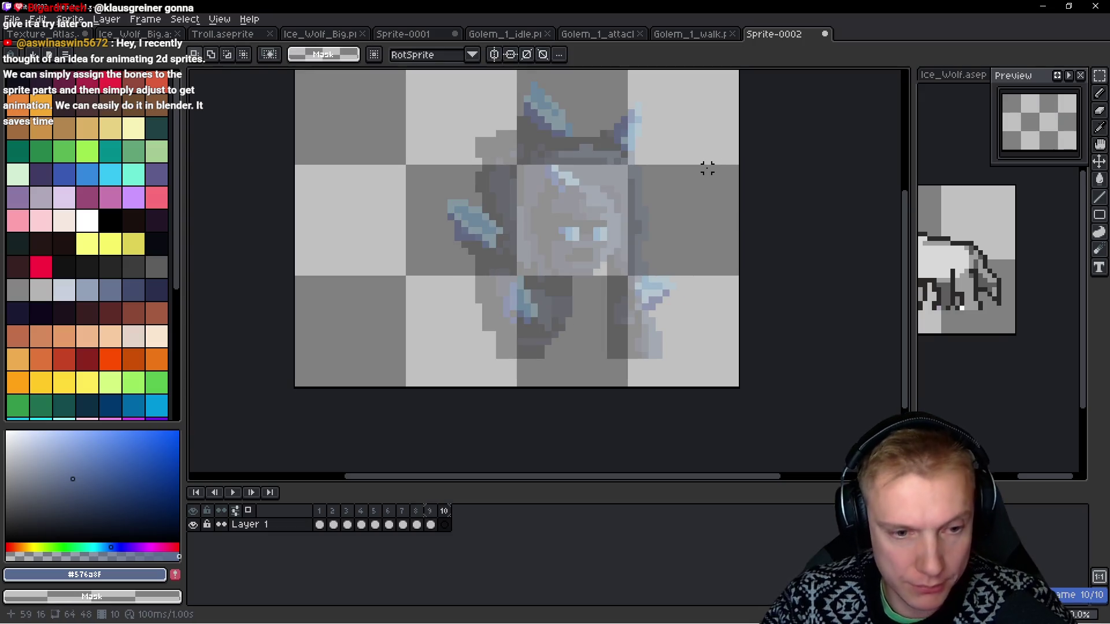
{"action": "key", "text": "ctrl+v"}
{"action": "key", "text": "Up"}
{"action": "key", "text": "Up"}
{"action": "key", "text": "Up"}
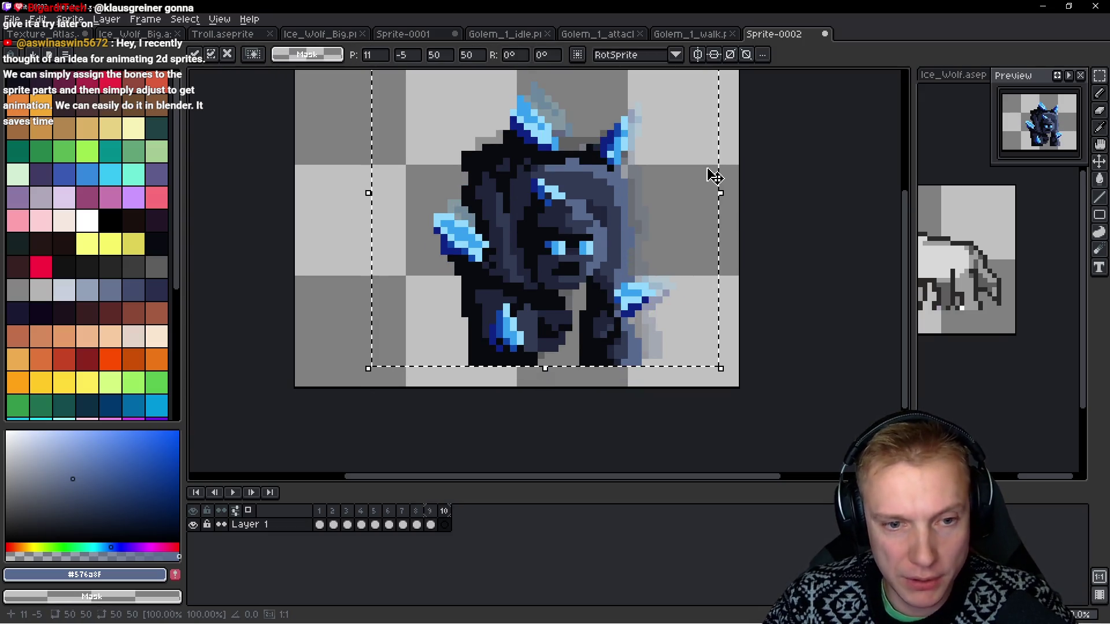
{"action": "key", "text": "Return"}
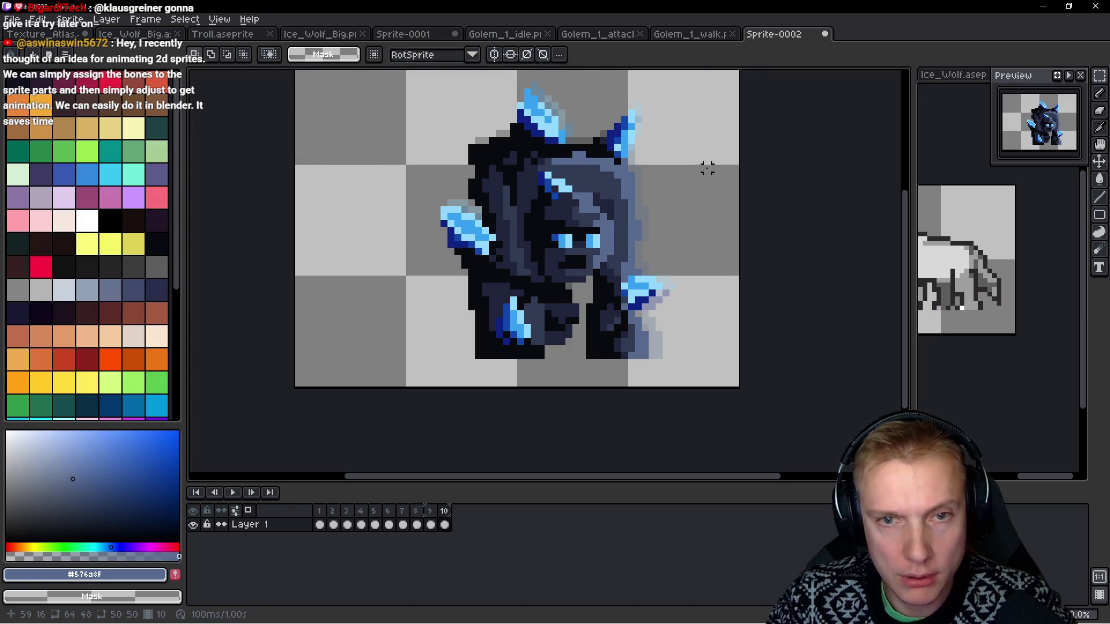
{"action": "key", "text": "Return"}
{"action": "scroll", "coordinate": [705, 167], "scroll_direction": "down", "scroll_amount": 2}
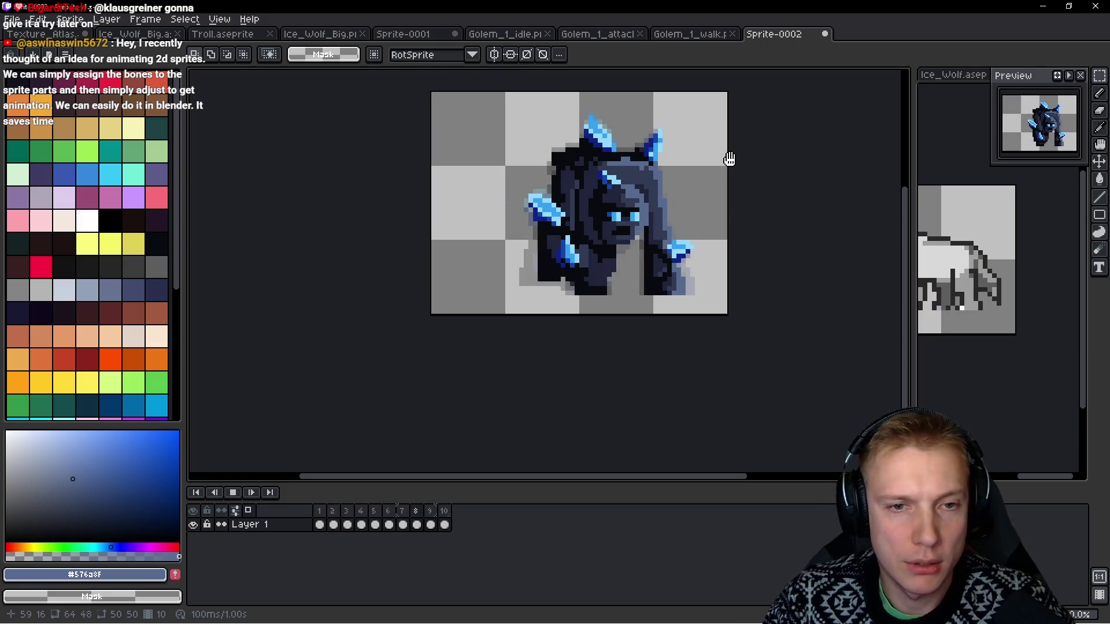
Step through the ten run frames to review each golem pose.
{"action": "key", "text": "space"}
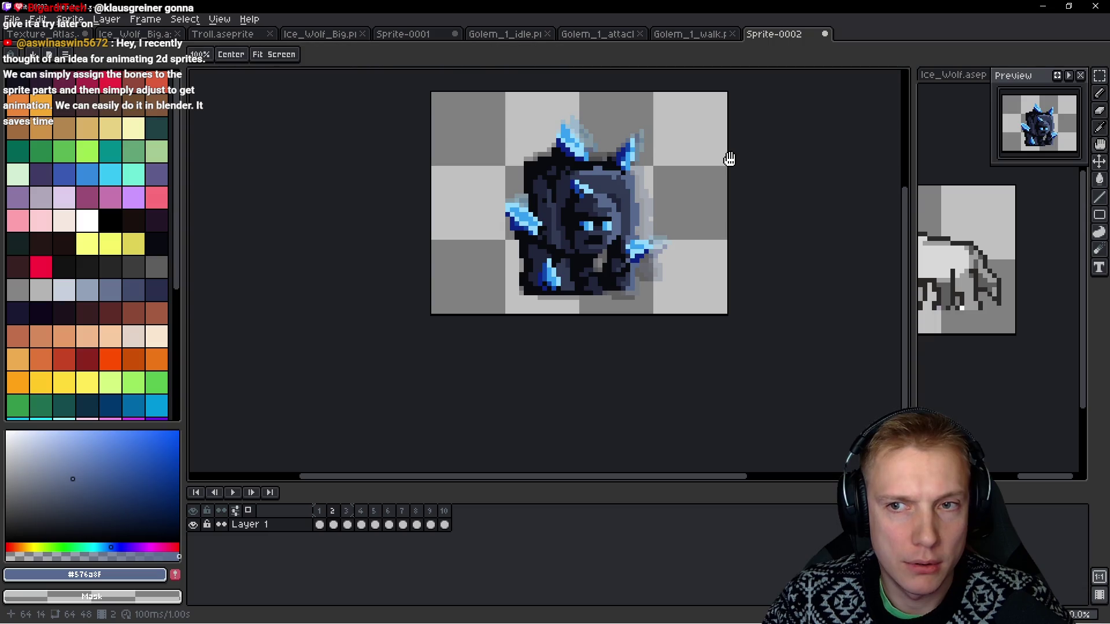
{"action": "key", "text": "Right"}
{"action": "key", "text": "Right"}
{"action": "key", "text": "Right"}
{"action": "key", "text": "Left"}
{"action": "key", "text": "Left"}
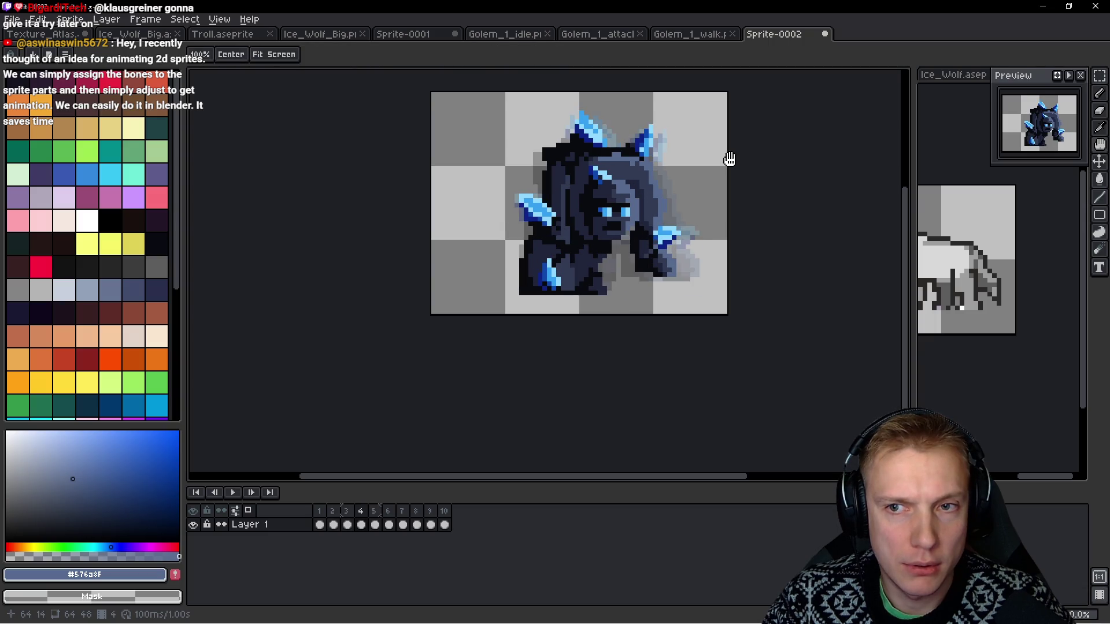
{"action": "key", "text": "Right"}
{"action": "key", "text": "Left"}
{"action": "key", "text": "Right"}
{"action": "key", "text": "Left"}
{"action": "key", "text": "Right"}
{"action": "key", "text": "Right"}
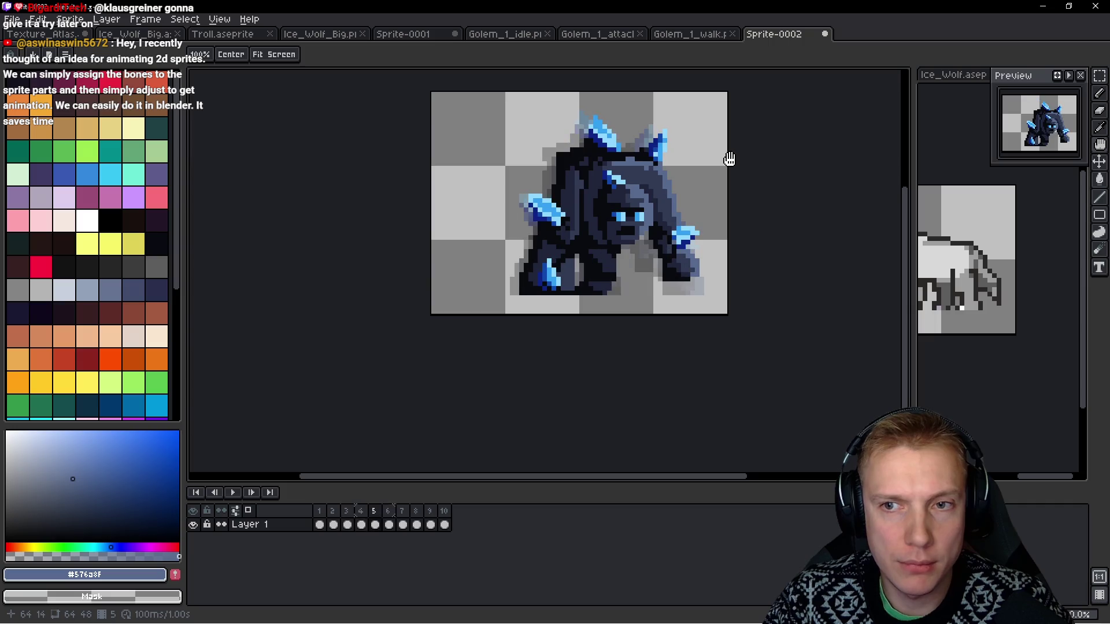
{"action": "key", "text": "Right"}
{"action": "key", "text": "Right"}
{"action": "key", "text": "Right"}
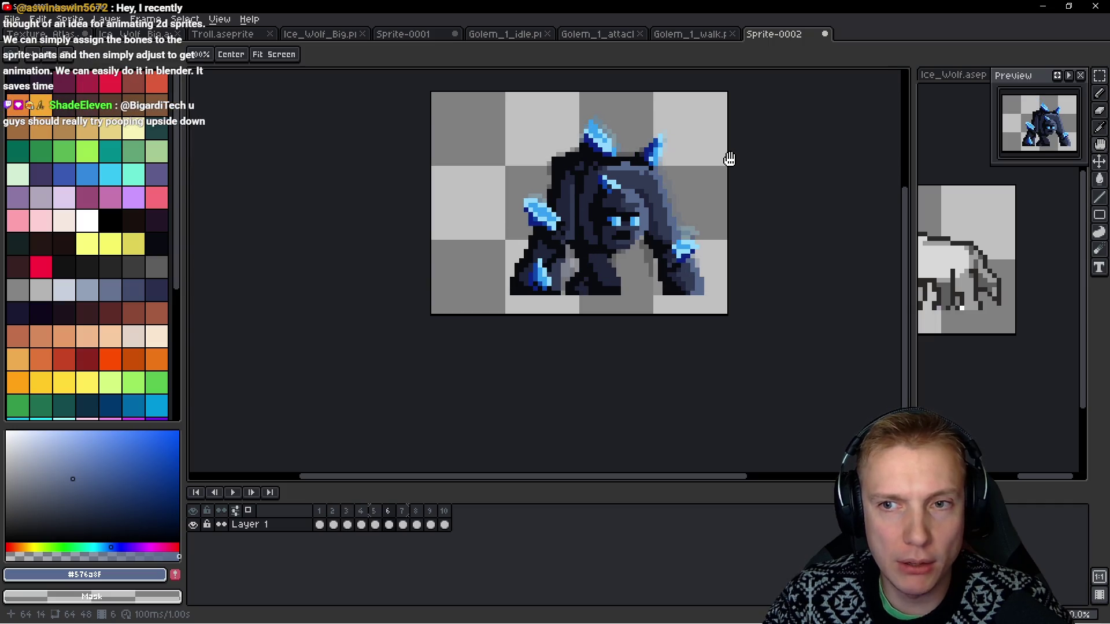
{"action": "key", "text": "Right"}
{"action": "key", "text": "Right"}
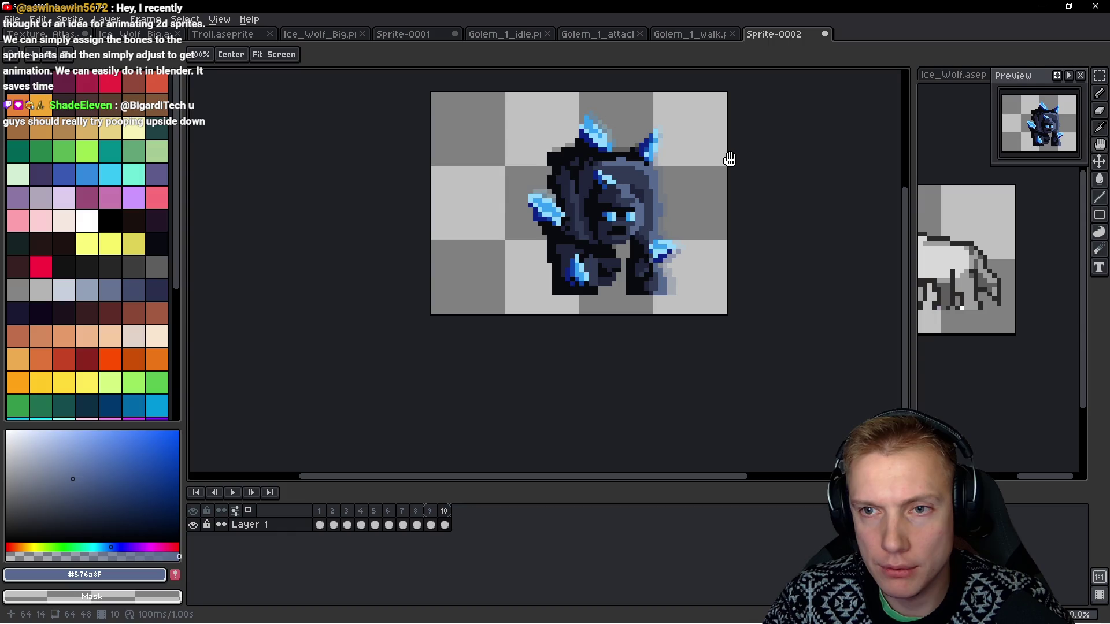
{"action": "key", "text": "Left"}
{"action": "key", "text": "Left"}
{"action": "key", "text": "Right"}
{"action": "key", "text": "Right"}
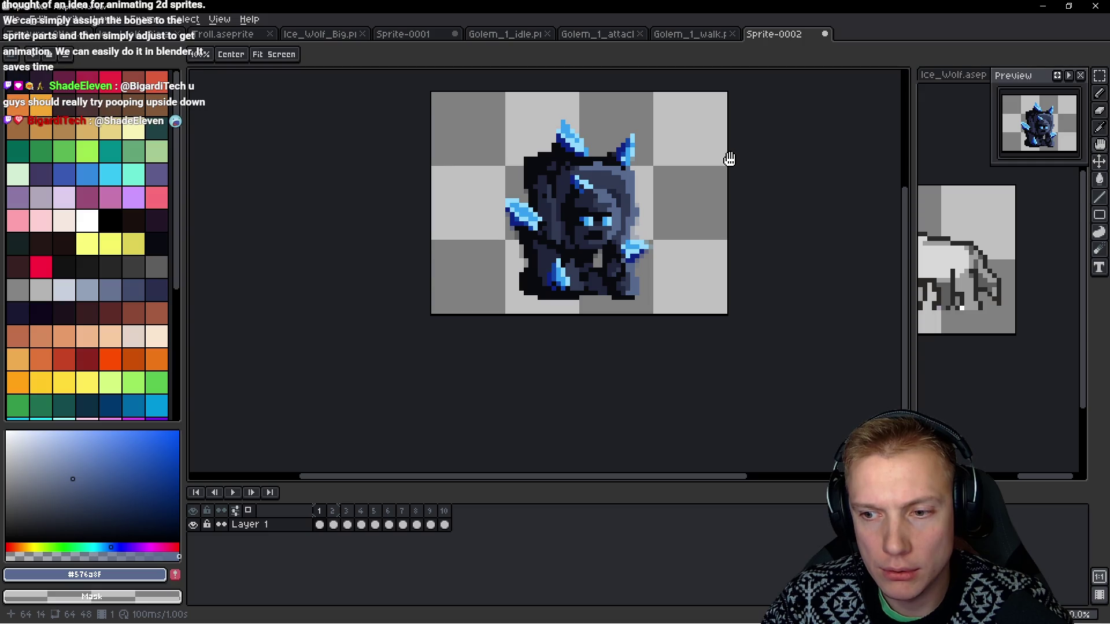
{"action": "key", "text": "m"}
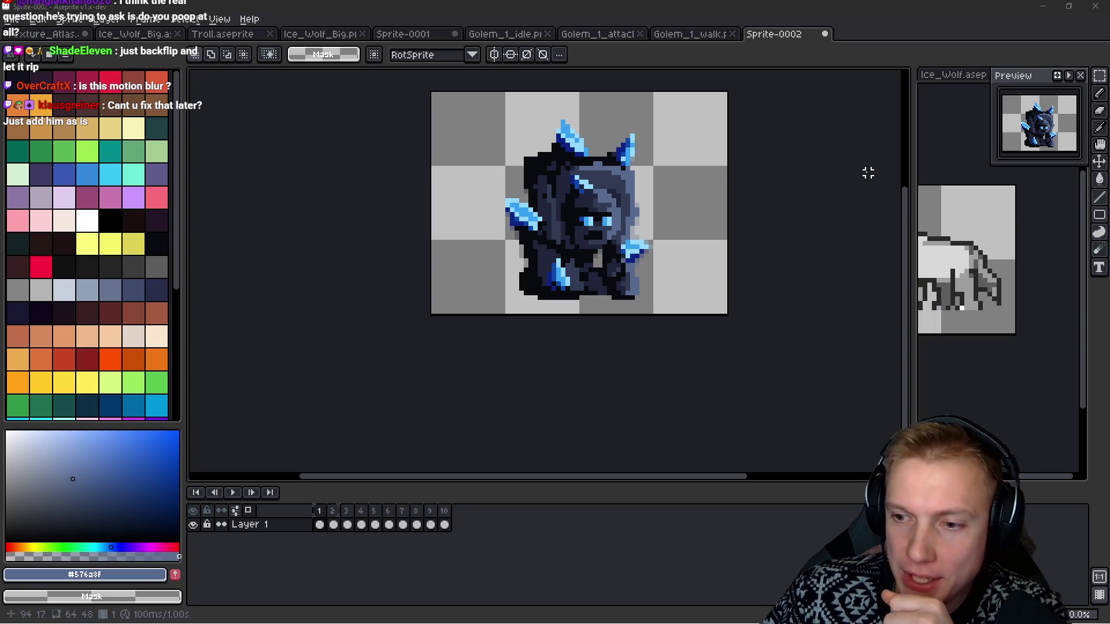
{"action": "left_click_drag", "start_coordinate": [709, 233], "coordinate": [667, 235]}
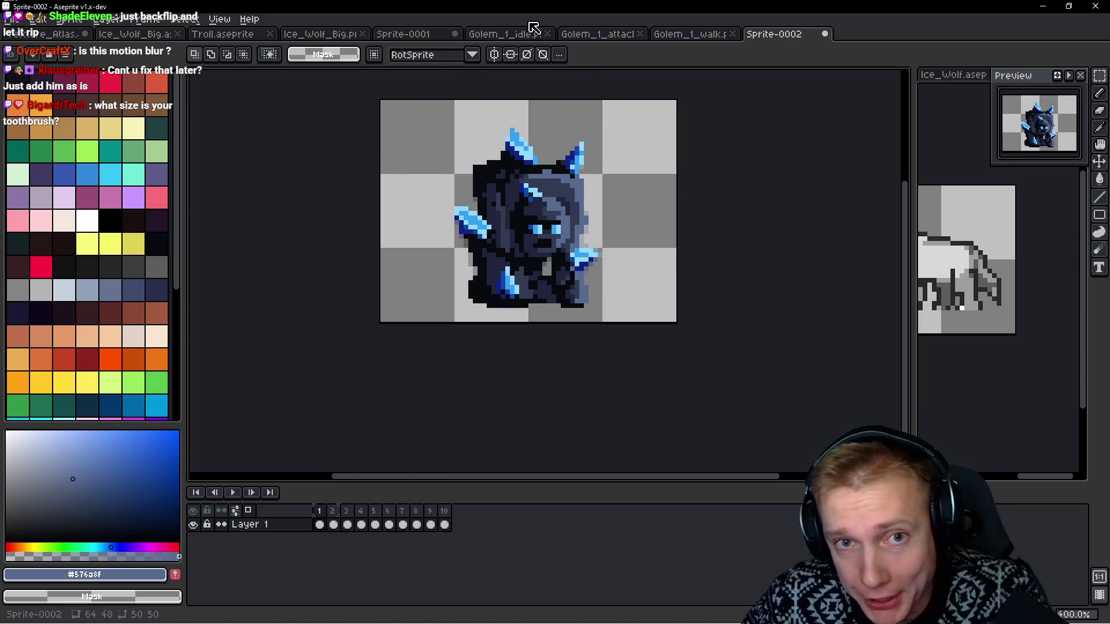
Open Golem_1_walk.png and select the entire walk strip.
{"action": "left_click", "coordinate": [673, 31]}
{"action": "mouse_move", "coordinate": [723, 255]}
{"action": "left_mouse_down"}
{"action": "mouse_move", "coordinate": [793, 248]}
{"action": "mouse_move", "coordinate": [359, 223]}
{"action": "mouse_move", "coordinate": [899, 305]}
{"action": "left_mouse_up"}
{"action": "key", "text": "ctrl+a"}
{"action": "left_click_drag", "start_coordinate": [676, 198], "coordinate": [663, 200]}
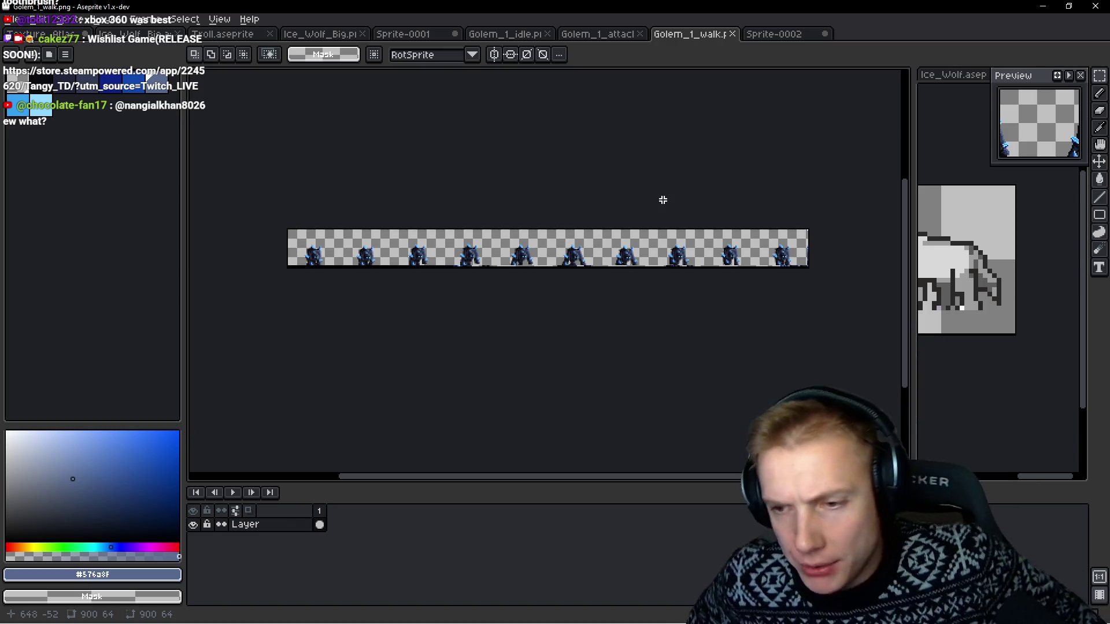
{"action": "scroll", "coordinate": [441, 220], "scroll_direction": "up", "scroll_amount": 4}
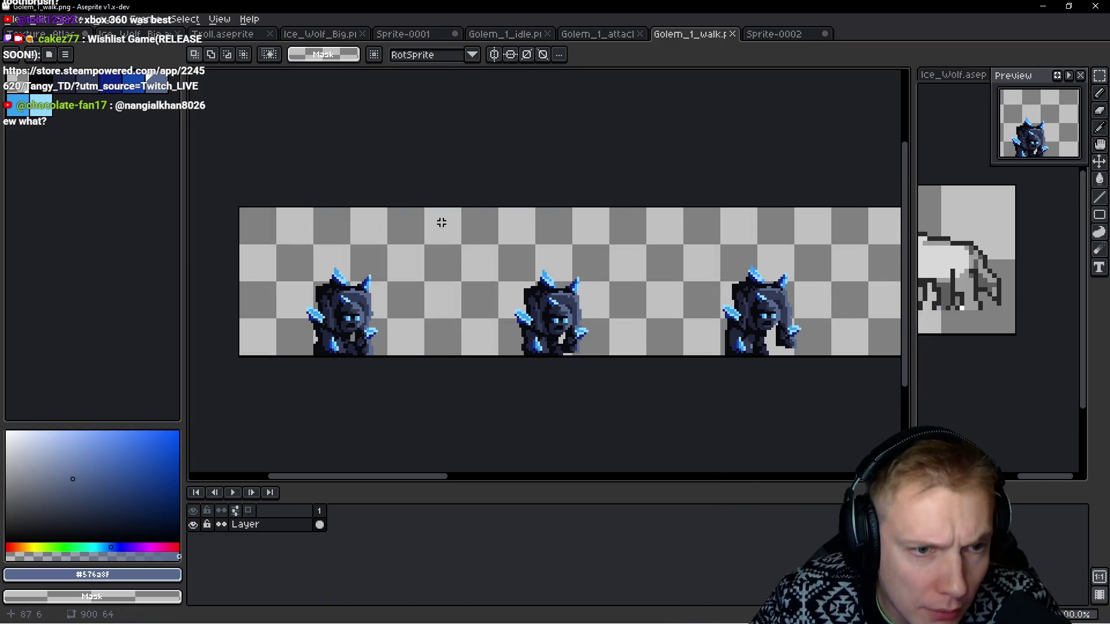
{"action": "scroll", "coordinate": [419, 227], "scroll_direction": "up", "scroll_amount": 1}
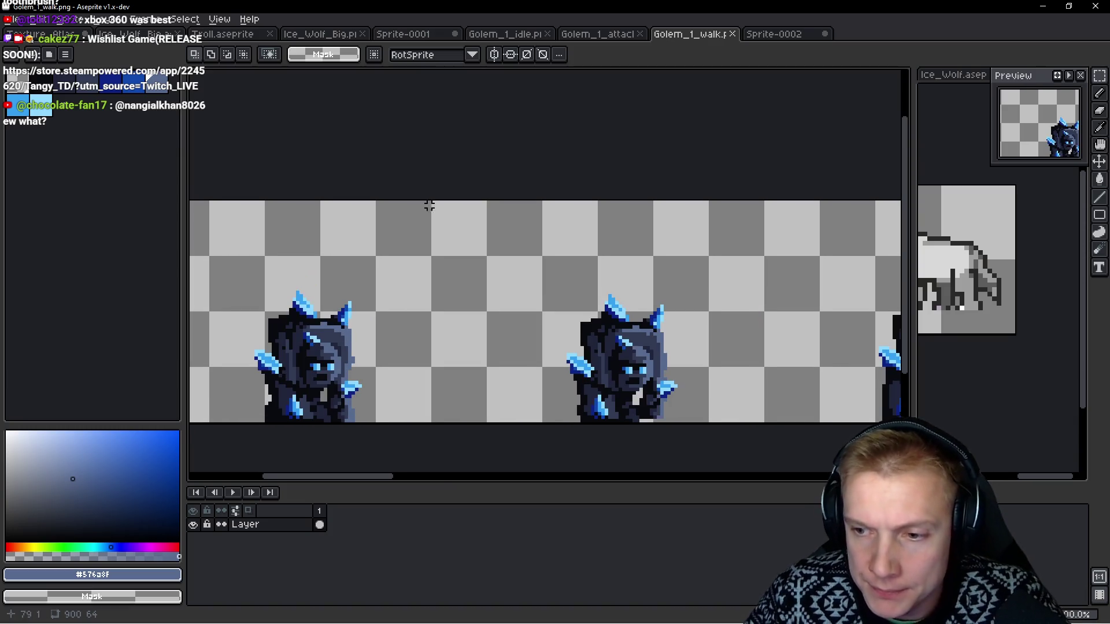
{"action": "scroll", "coordinate": [449, 206], "scroll_direction": "down", "scroll_amount": 3}
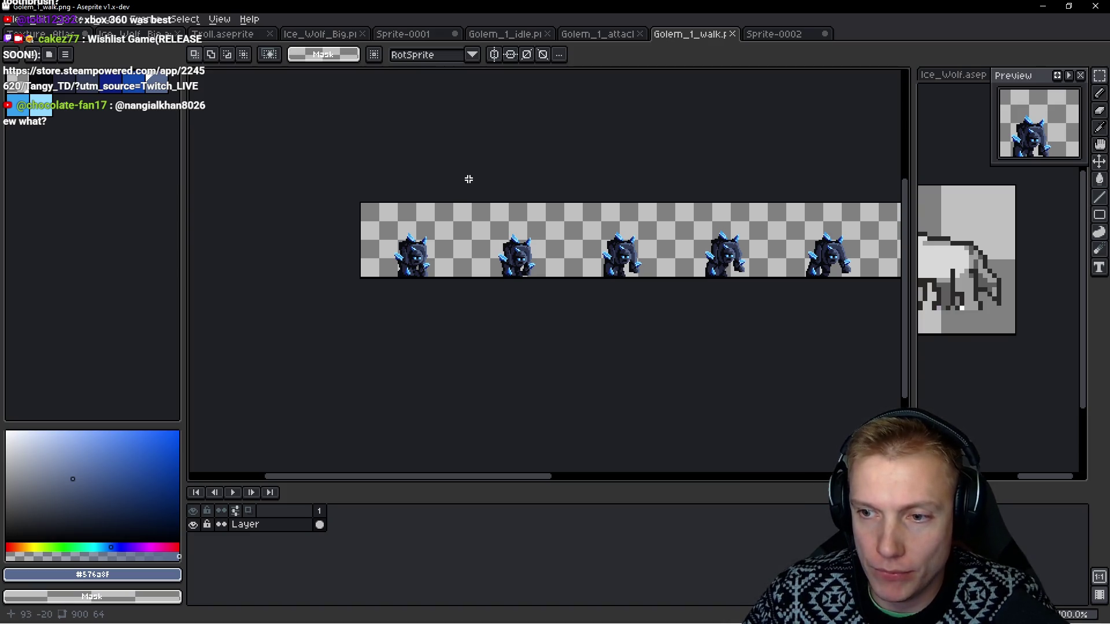
{"action": "left_click_drag", "start_coordinate": [596, 171], "coordinate": [498, 203]}
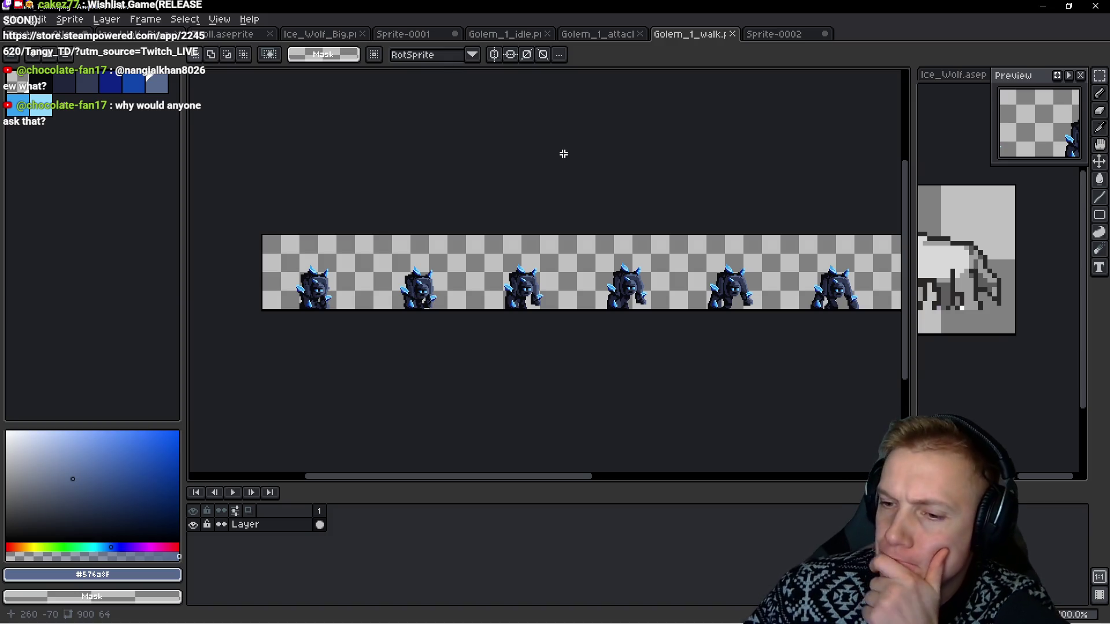
Play the Sprite-0002 run animation and pause on frame 2.
{"action": "left_click", "coordinate": [774, 34]}
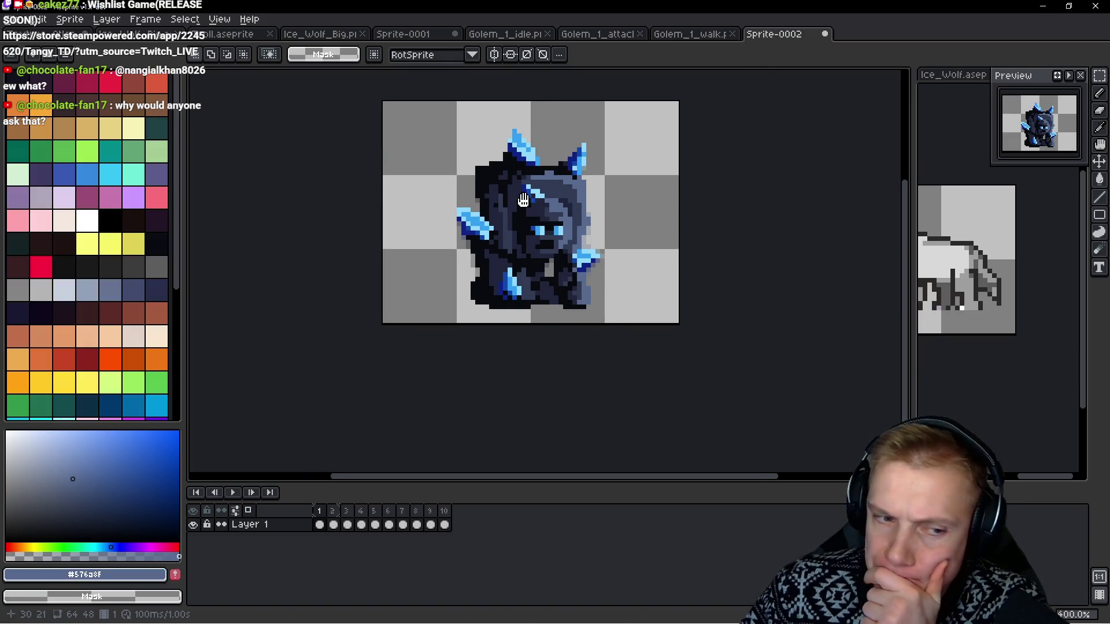
{"action": "left_click_drag", "start_coordinate": [523, 199], "coordinate": [542, 204]}
{"action": "key", "text": "Return"}
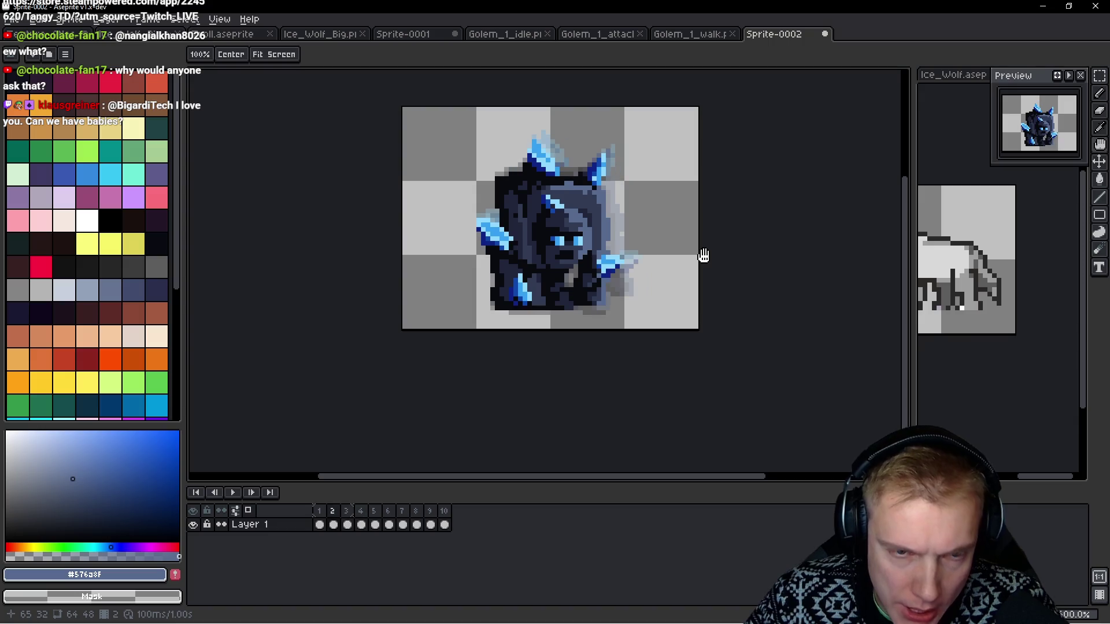
{"action": "key", "text": "ctrl+t"}
{"action": "key", "text": "Return"}
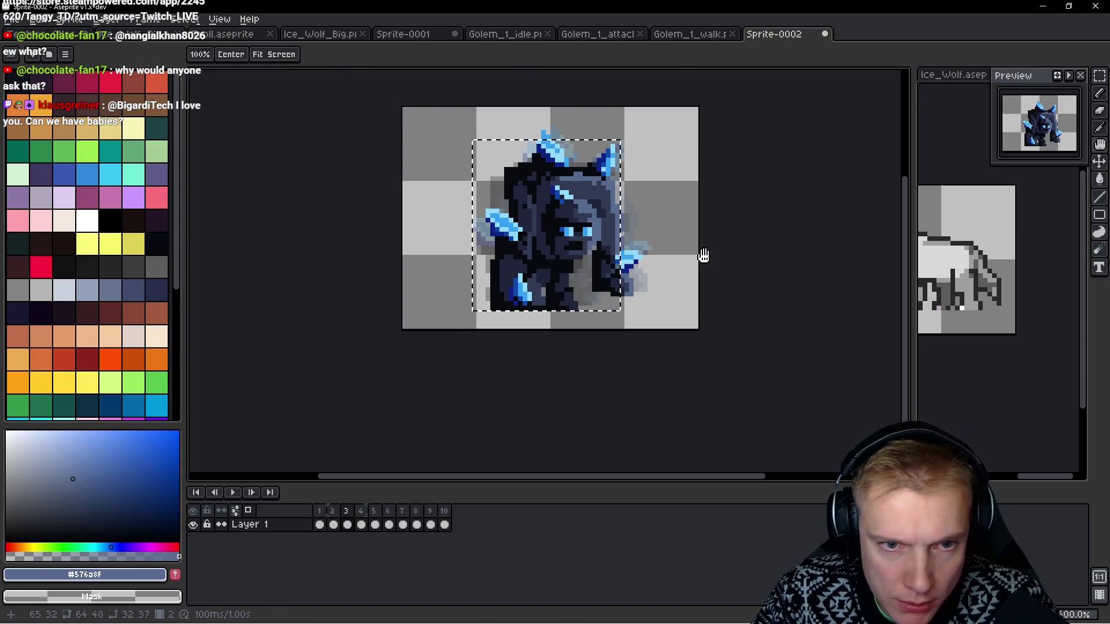
Shift the frame 2 golem one pixel left.
{"action": "key", "text": "space"}
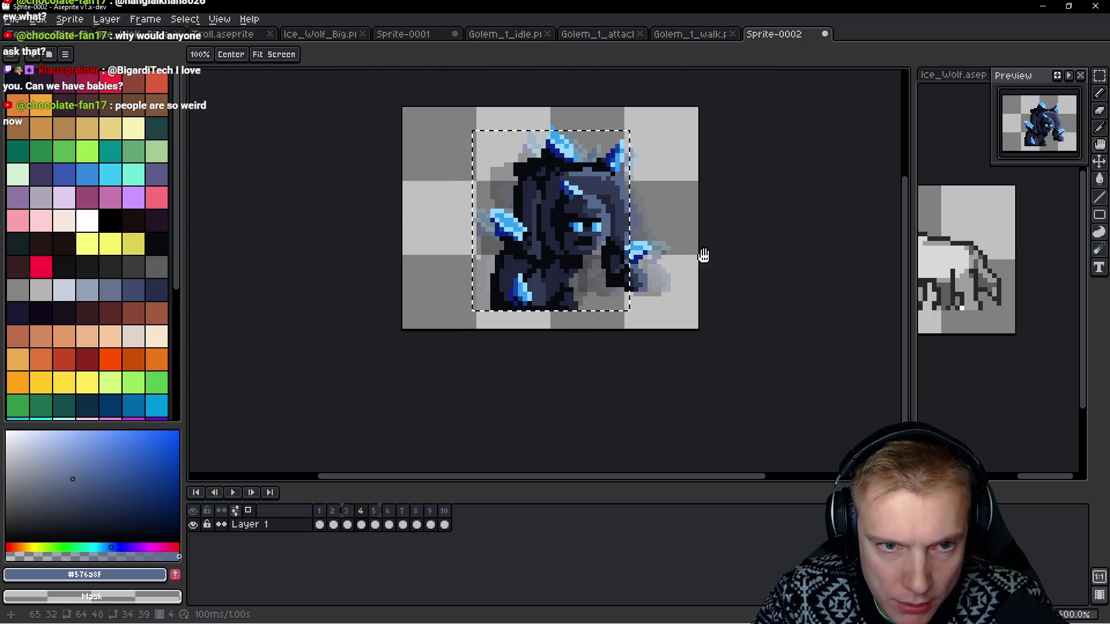
{"action": "key", "text": "m"}
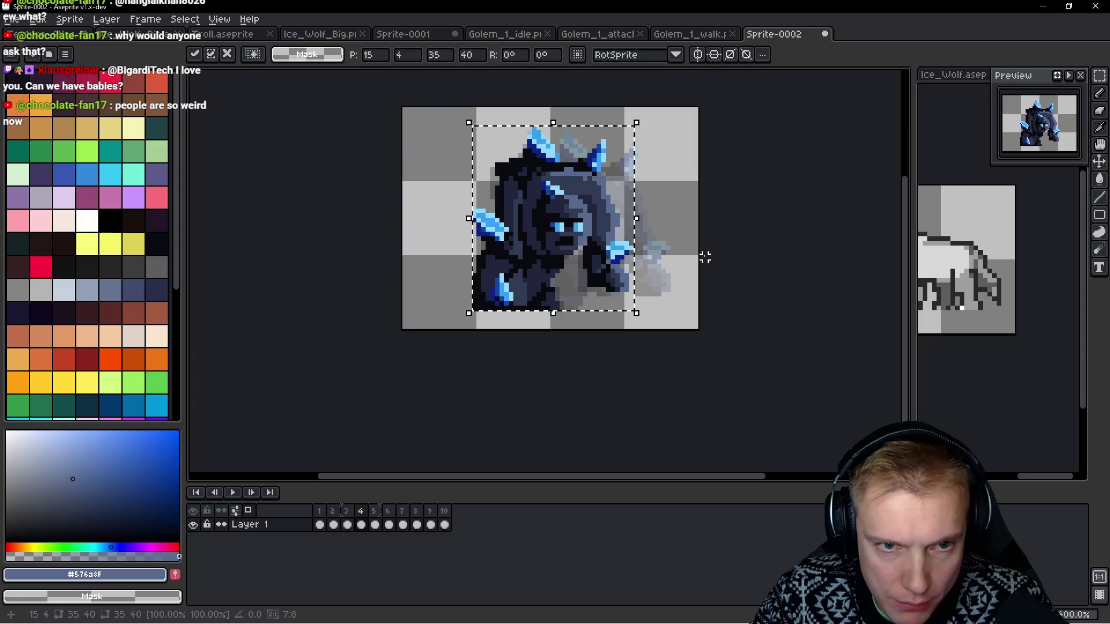
{"action": "key", "text": "space"}
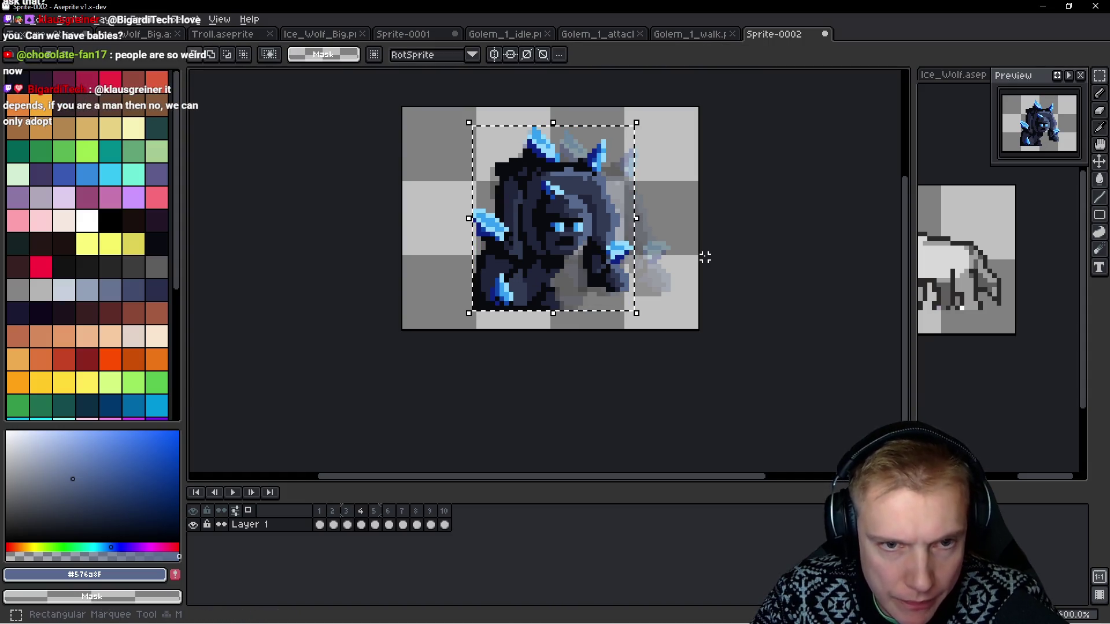
{"action": "key", "text": "Left"}
{"action": "key", "text": "space"}
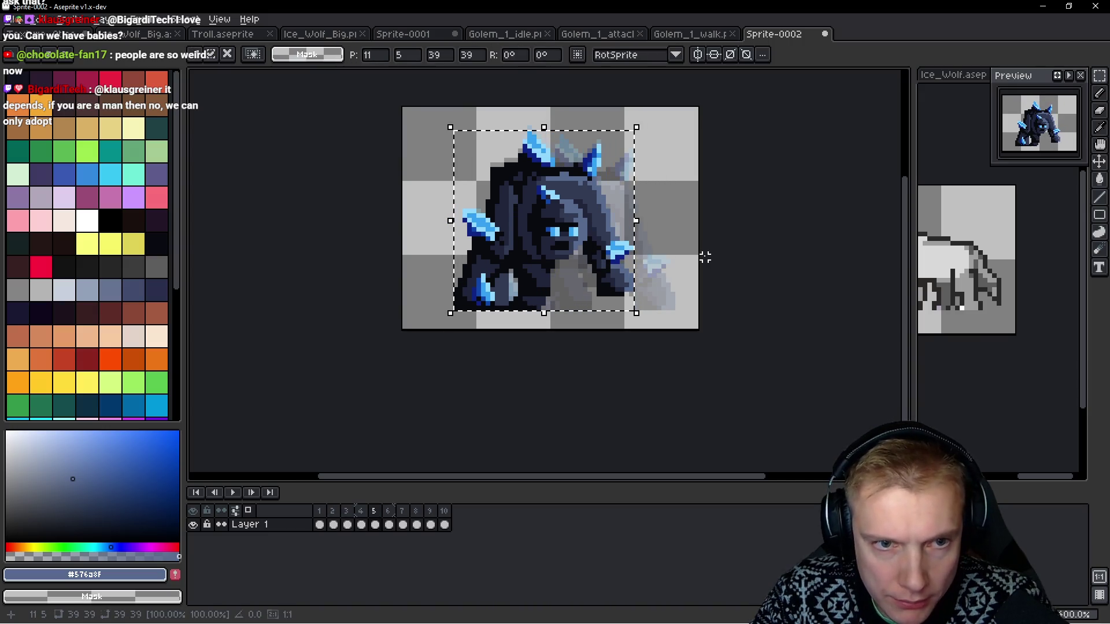
{"action": "key", "text": "space"}
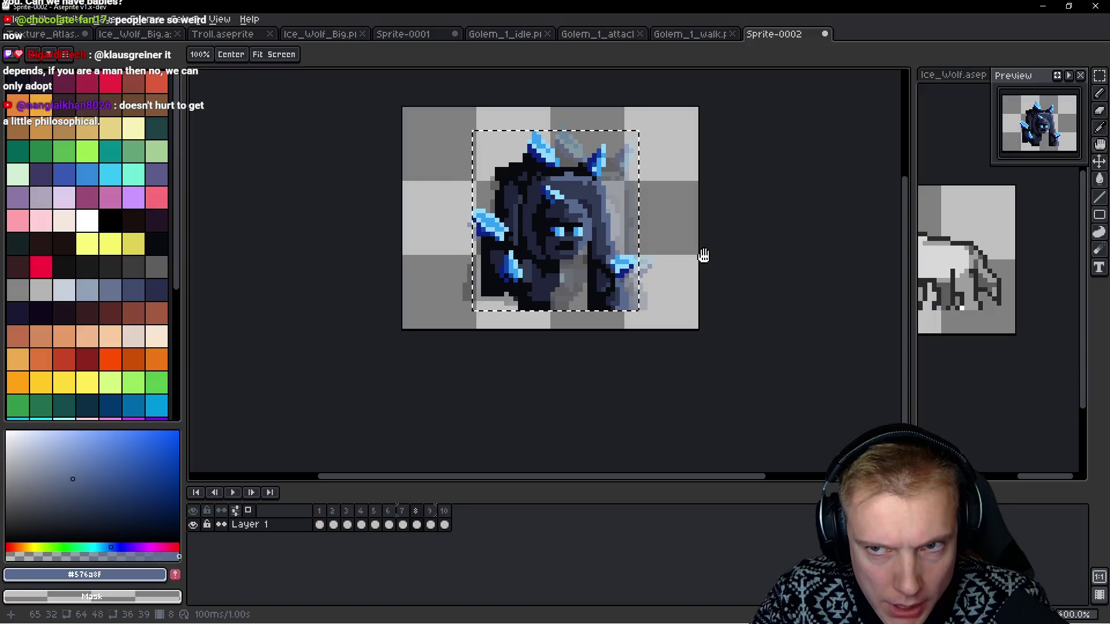
Reselect and adjust the golem in the current frame, then clear the selection.
{"action": "key", "text": "space"}
{"action": "key", "text": "ctrl+t"}
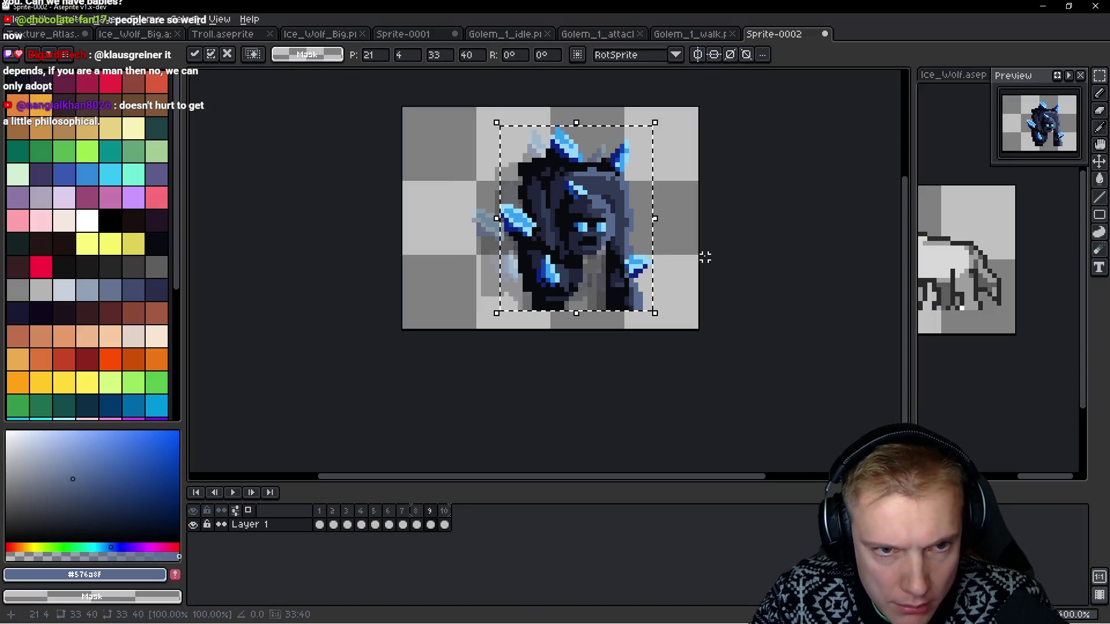
{"action": "key", "text": "space"}
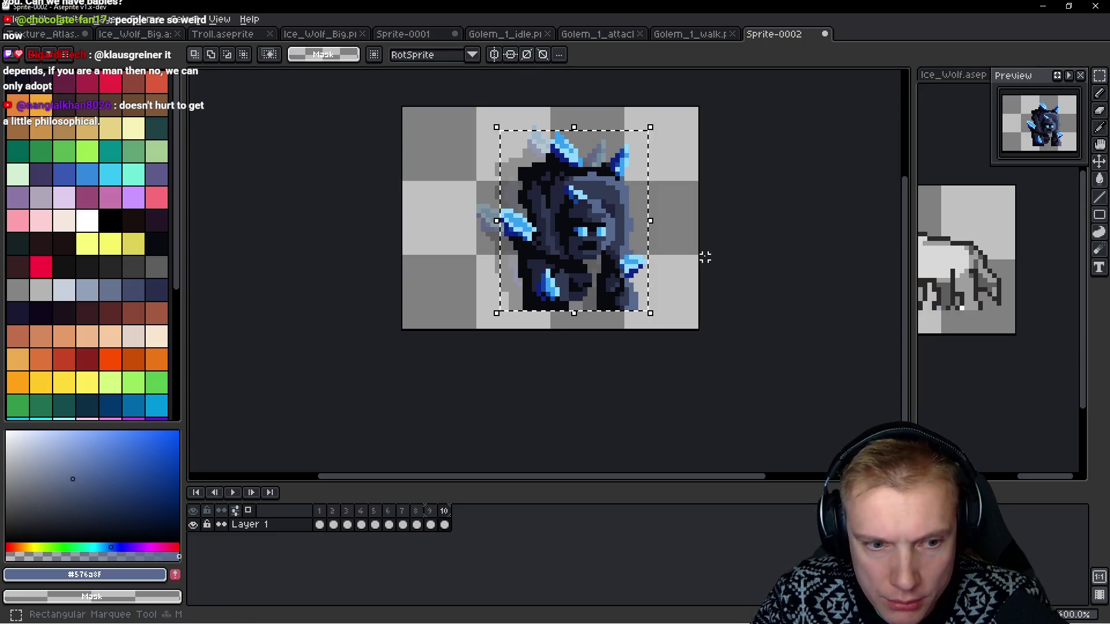
{"action": "key", "text": "ctrl+t"}
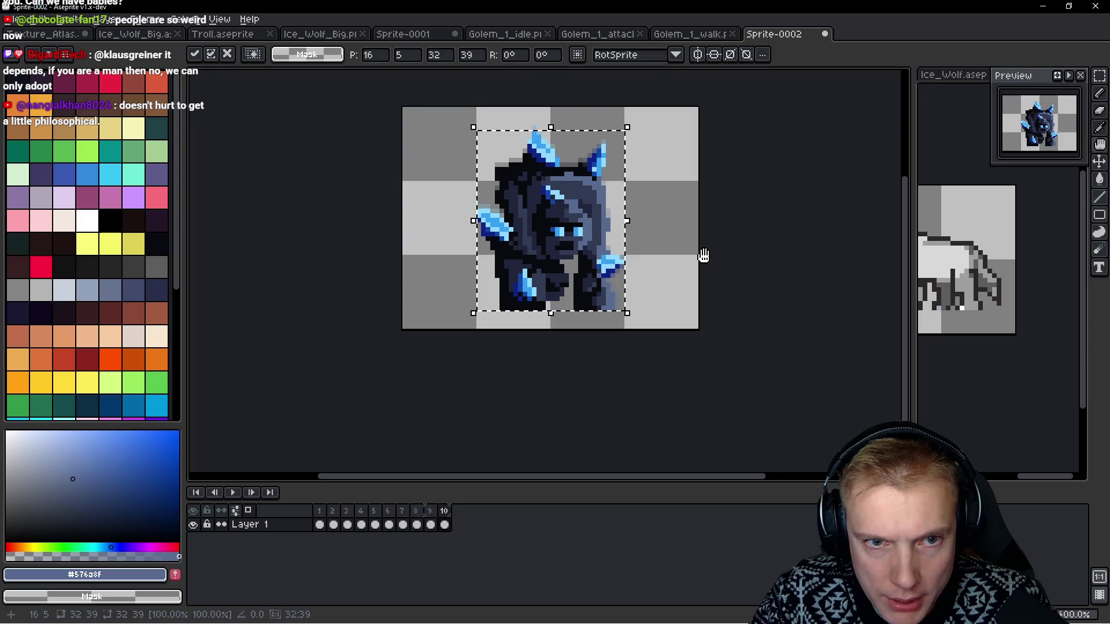
{"action": "key", "text": "space"}
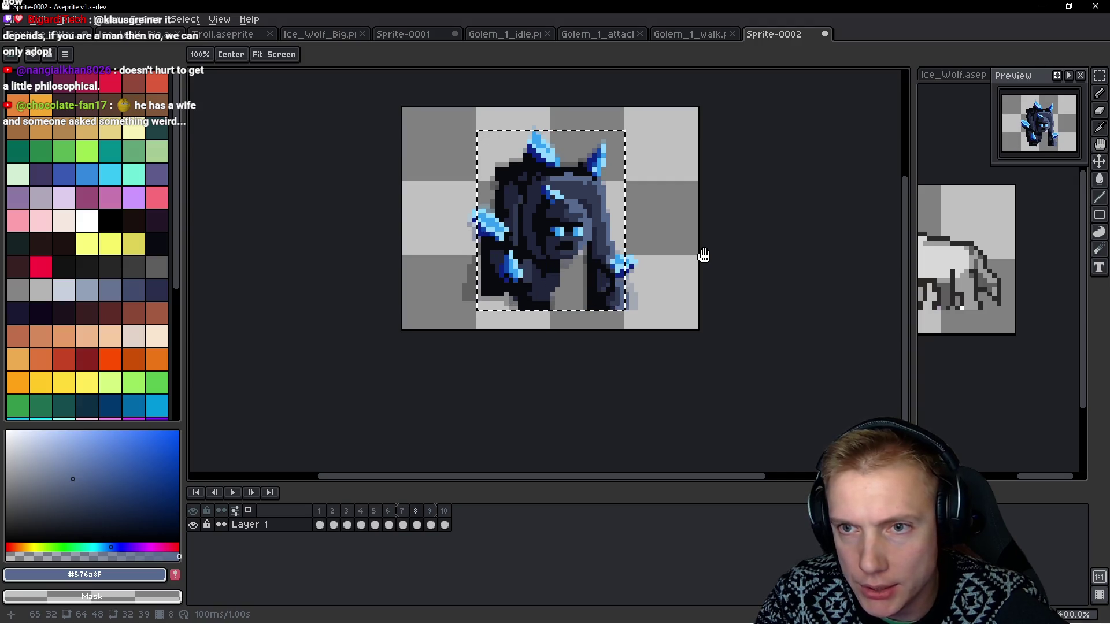
{"action": "key", "text": "space"}
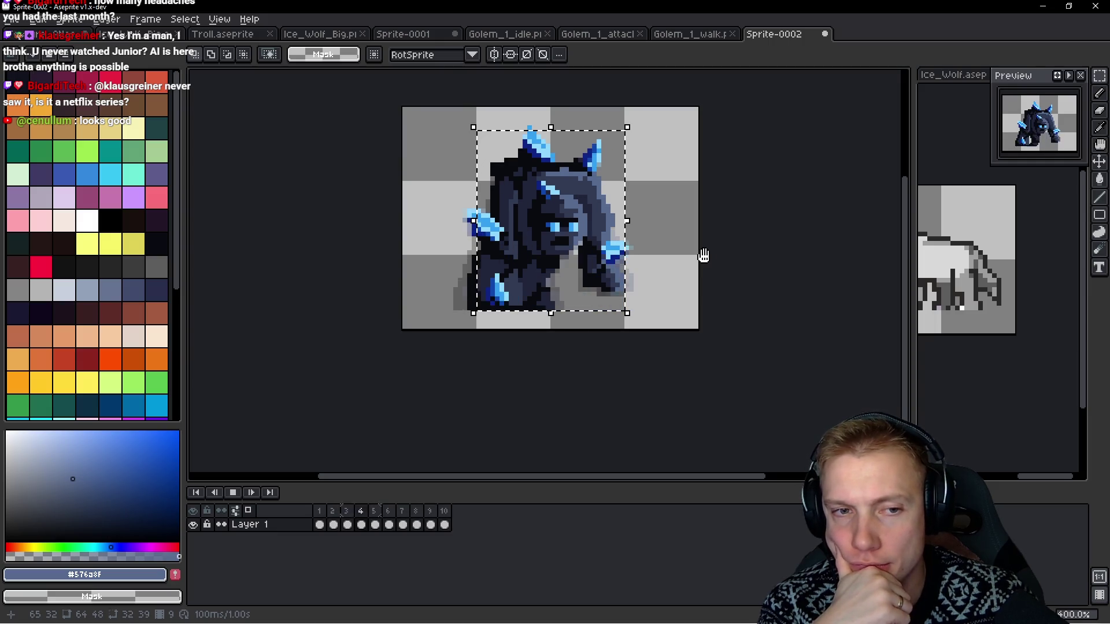
{"action": "key", "text": "ctrl+d"}
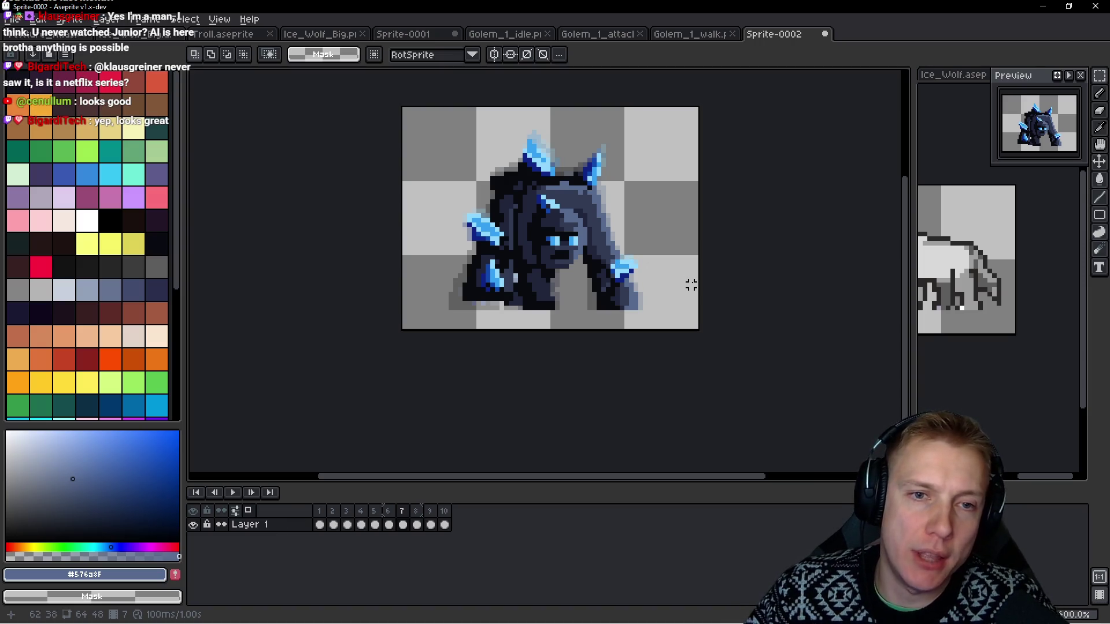
Save the animation as Ice_Golem_Small.aseprite.
{"action": "key", "text": "ctrl+s"}
{"action": "type", "text": "S"}
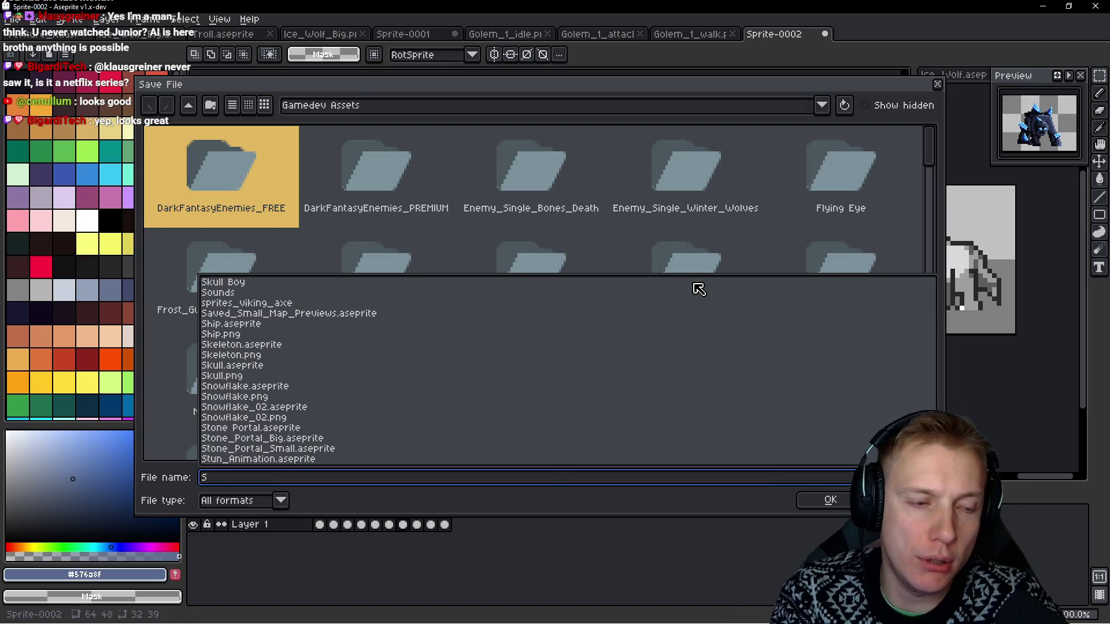
{"action": "key", "text": "BackSpace"}
{"action": "type", "text": "Ice_Golem_Small"}
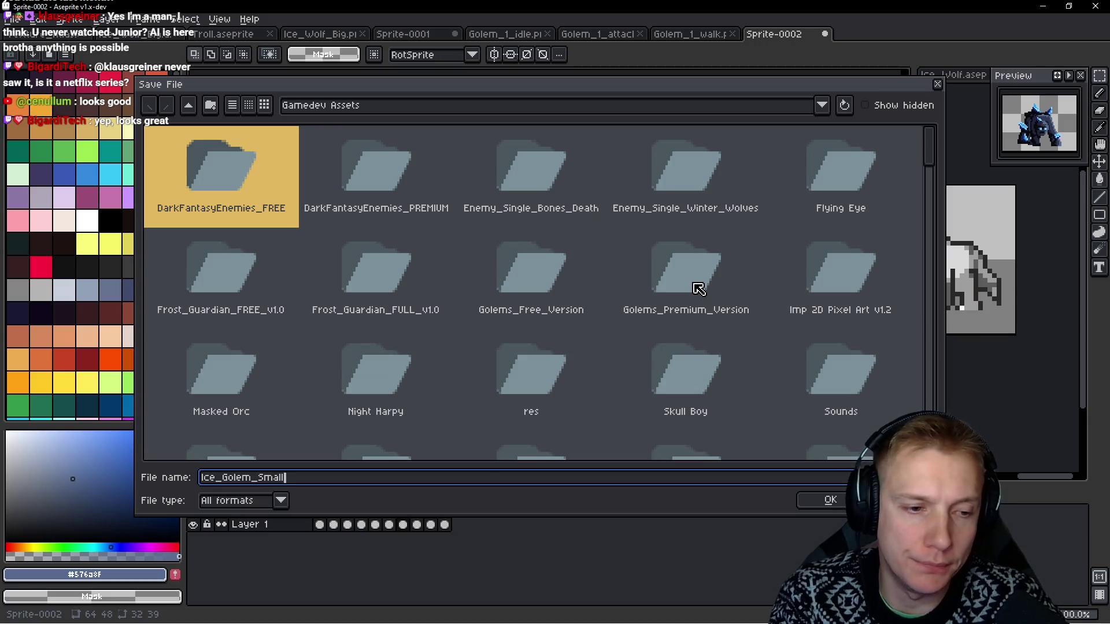
{"action": "key", "text": "Return"}
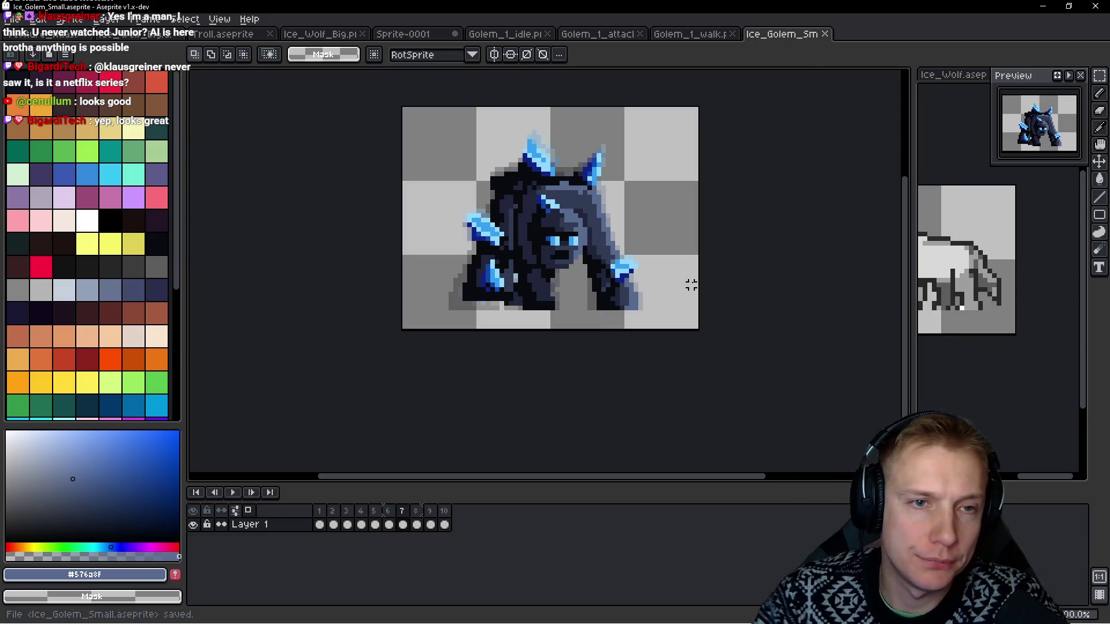
{"action": "left_click_drag", "start_coordinate": [677, 234], "coordinate": [650, 262]}
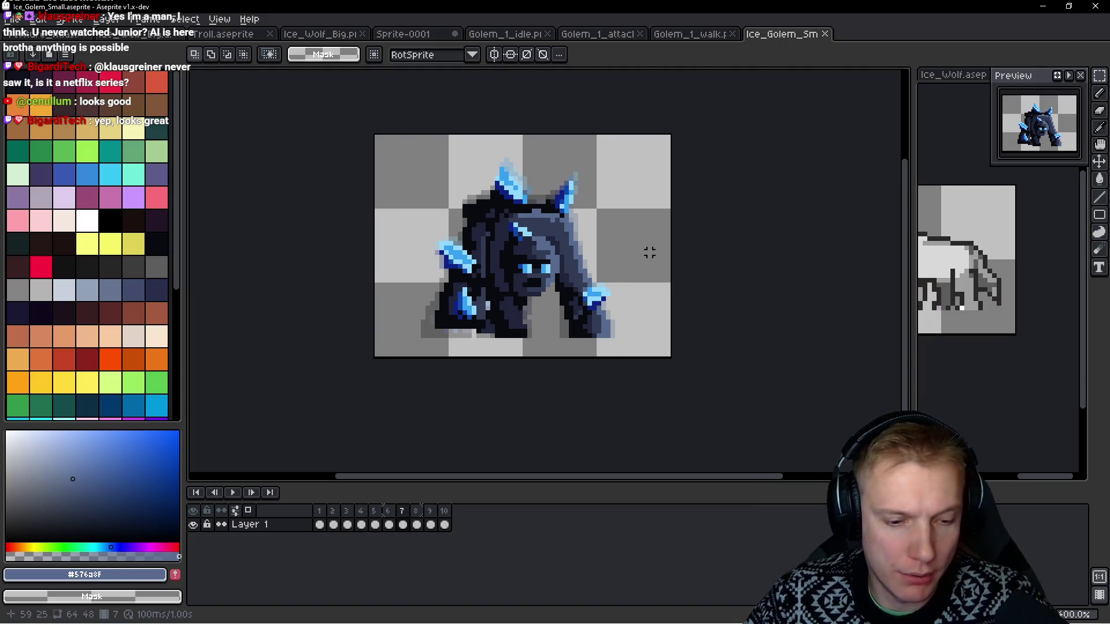
Rename the Loop tag spanning frames 1–10 to Run.
{"action": "left_click_drag", "start_coordinate": [325, 523], "coordinate": [455, 516]}
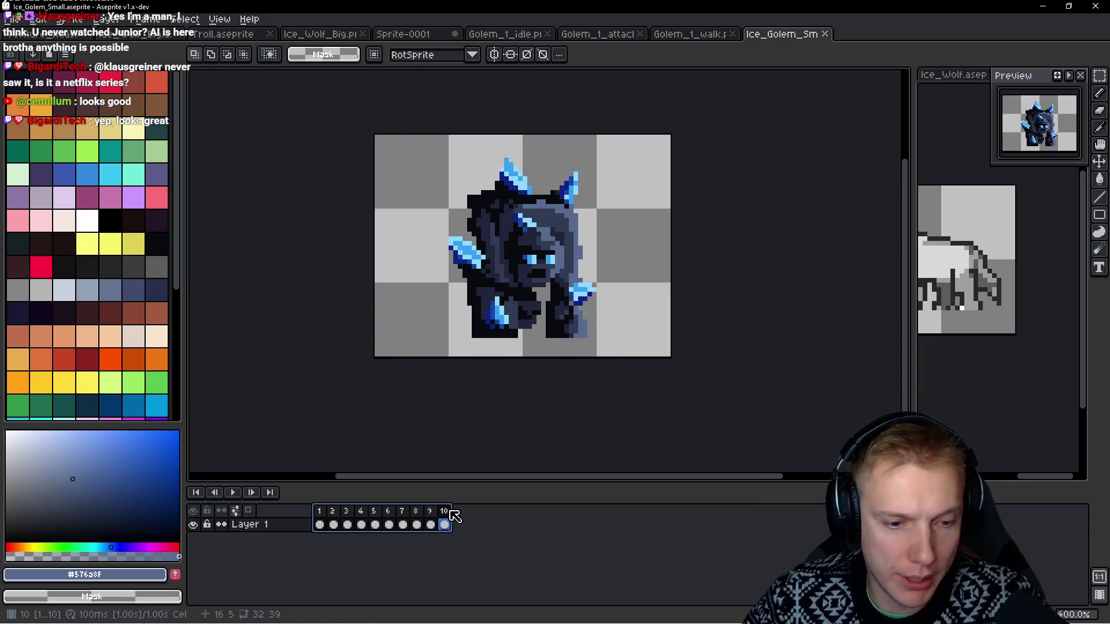
{"action": "double_click", "coordinate": [332, 498]}
{"action": "type", "text": "n"}
{"action": "key", "text": "Return"}
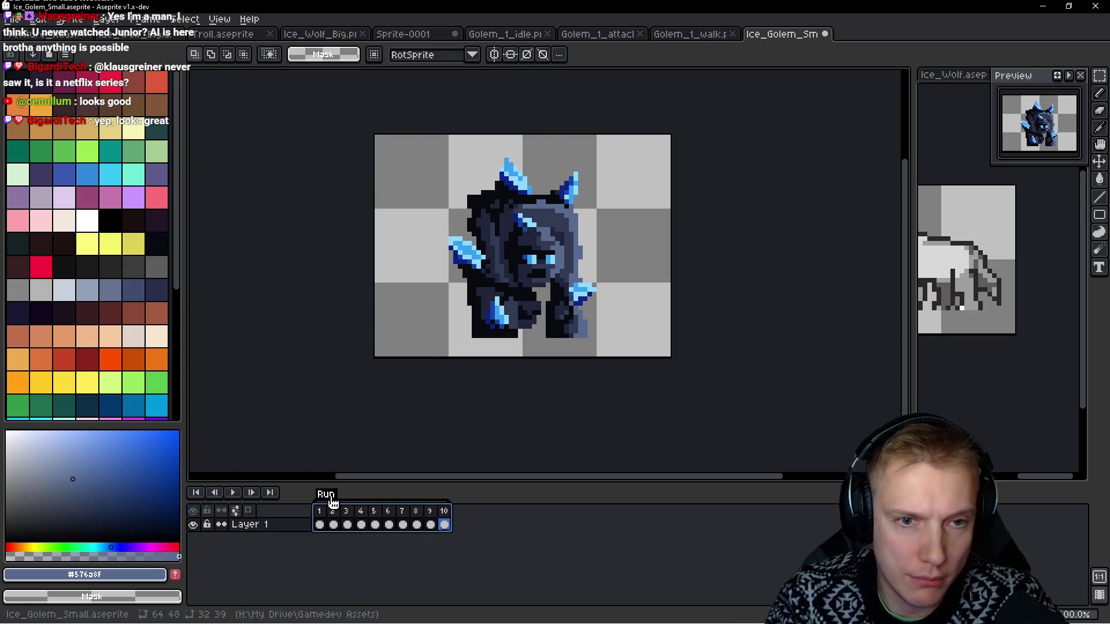
Export the frames as the Ice_Golem_Small.png sprite sheet and open it from recent files.
{"action": "key", "text": "ctrl+e"}
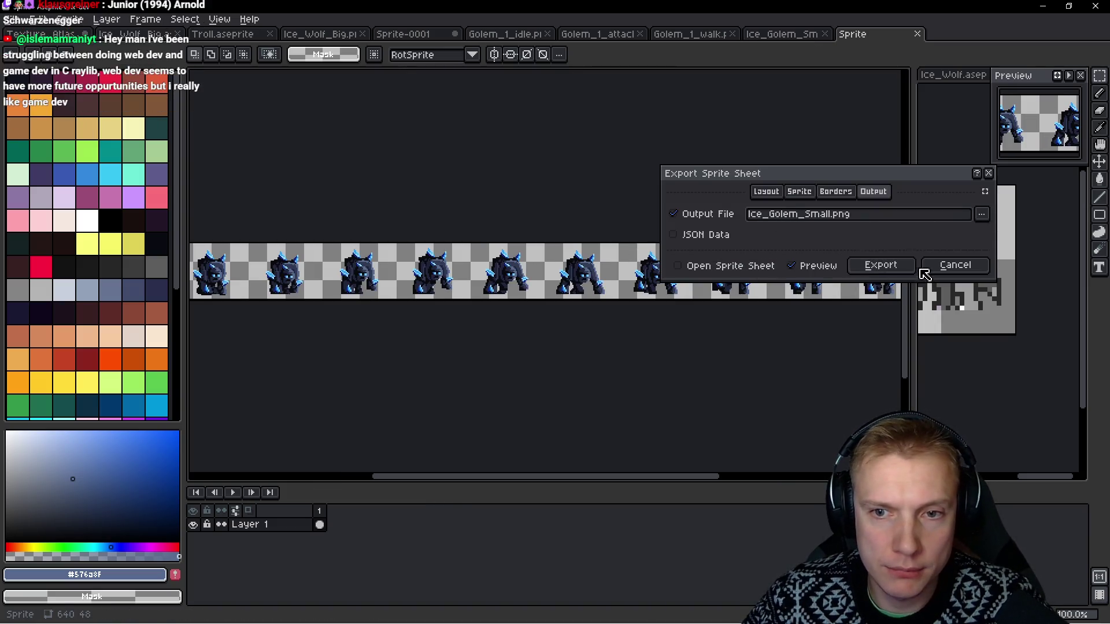
{"action": "left_click", "coordinate": [881, 265]}
{"action": "left_click", "coordinate": [12, 19]}
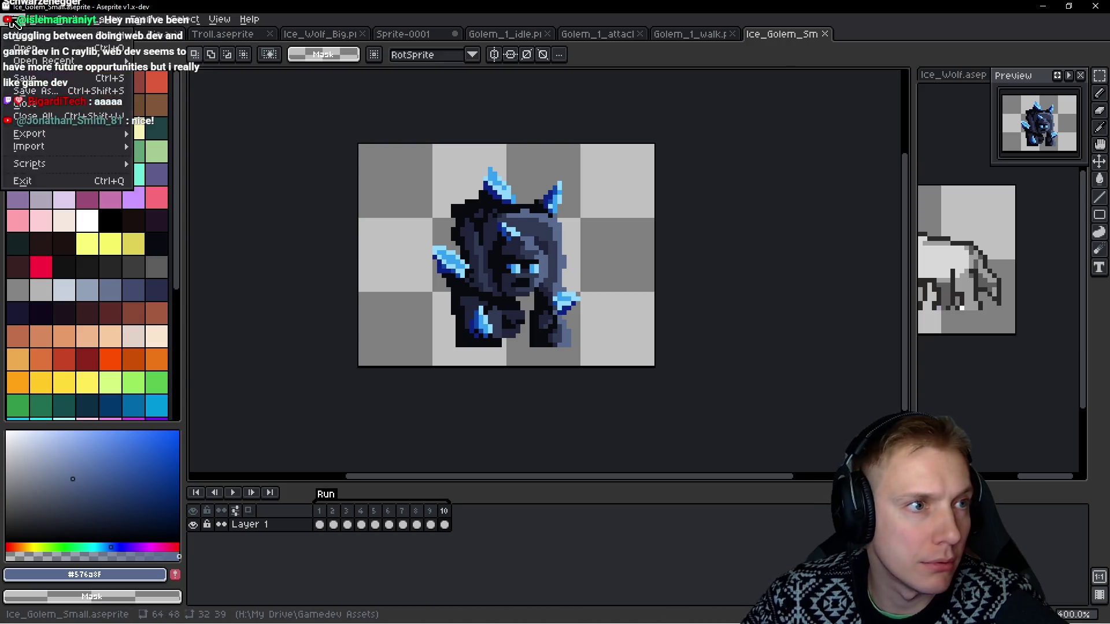
{"action": "mouse_move", "coordinate": [64, 60]}
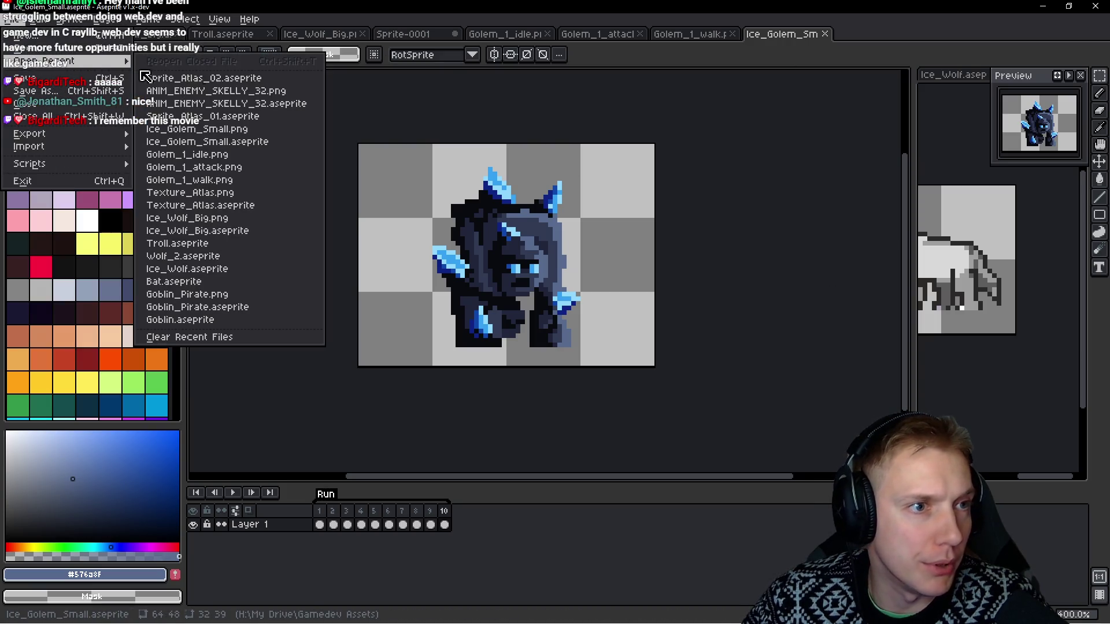
{"action": "left_click", "coordinate": [217, 129]}
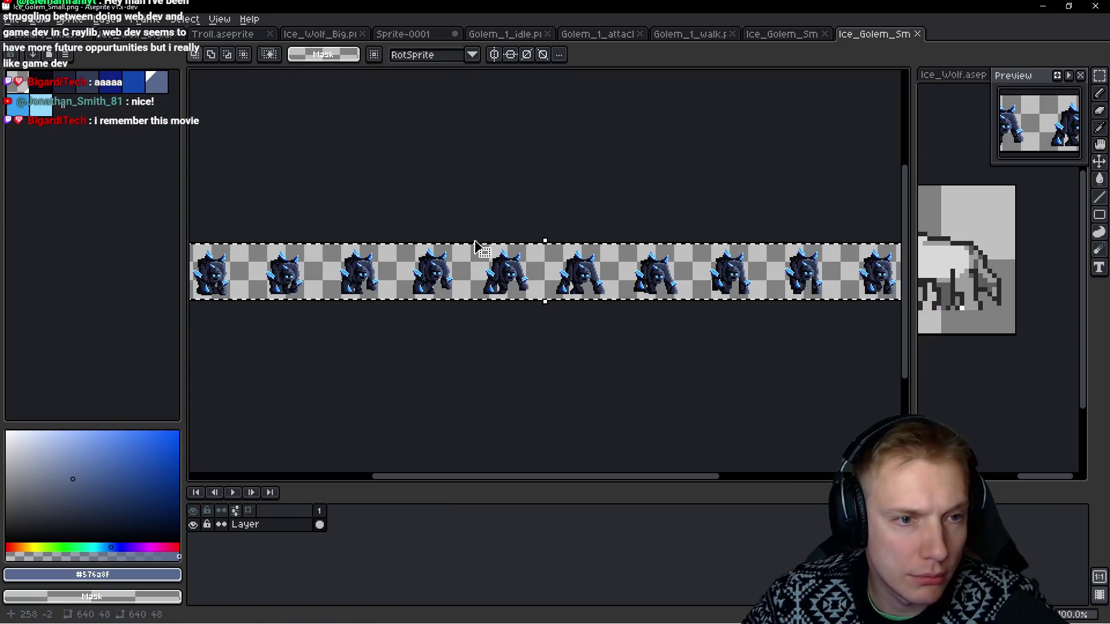
Paste the golem run strip into Texture_Atlas below the winged creatures.
{"action": "key", "text": "ctrl+Tab"}
{"action": "scroll", "coordinate": [654, 228], "scroll_direction": "down", "scroll_amount": 5}
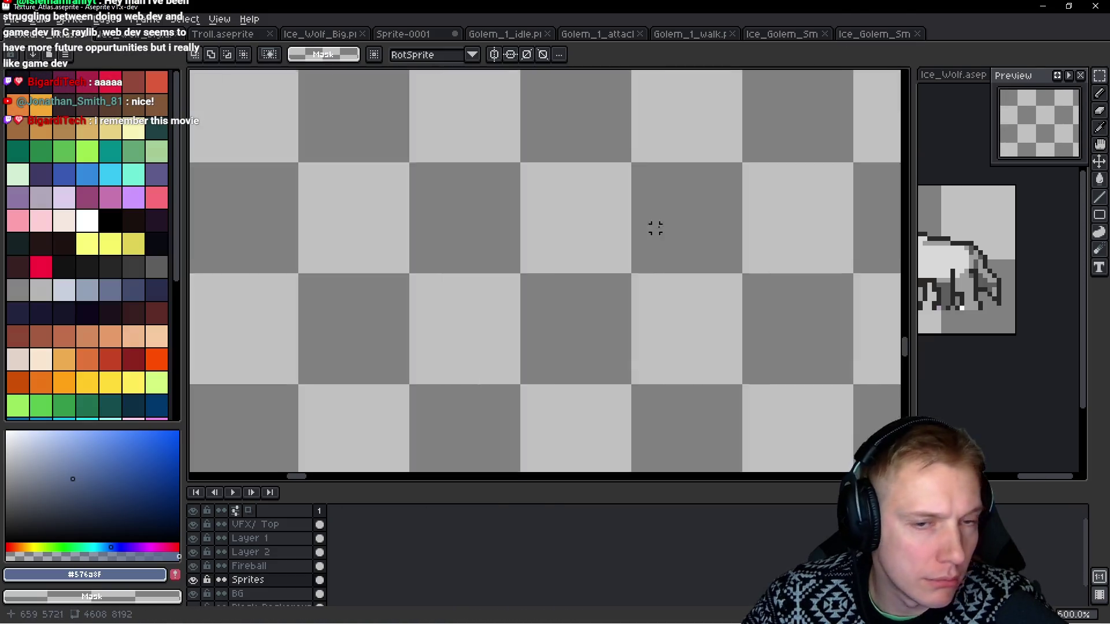
{"action": "scroll", "coordinate": [629, 245], "scroll_direction": "down", "scroll_amount": 3}
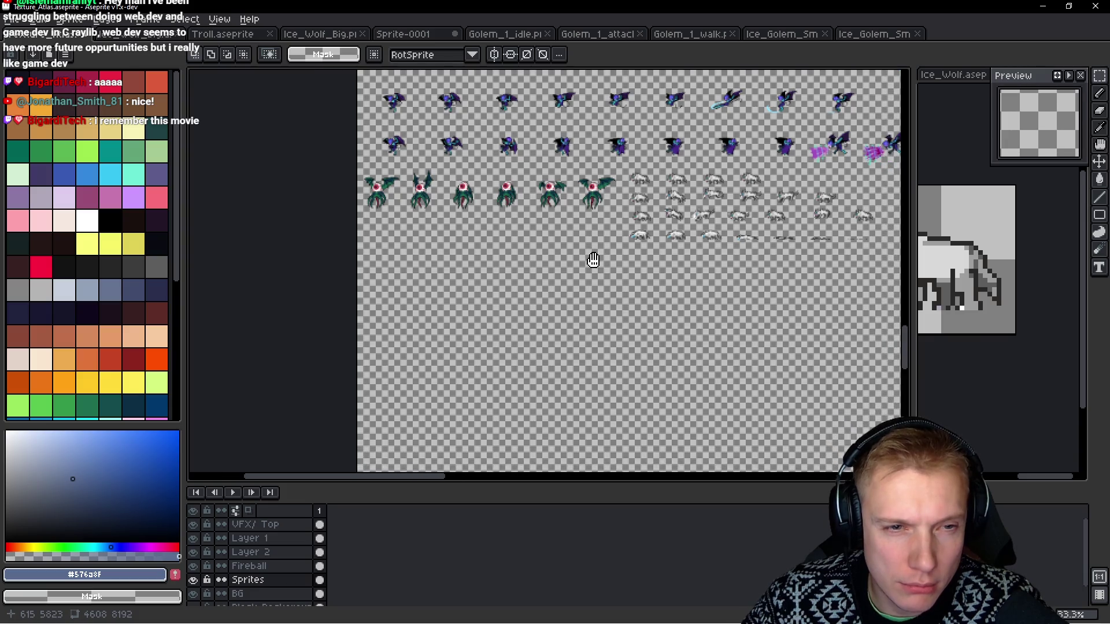
{"action": "mouse_move", "coordinate": [615, 231]}
{"action": "left_mouse_down"}
{"action": "mouse_move", "coordinate": [458, 232]}
{"action": "mouse_move", "coordinate": [582, 231]}
{"action": "mouse_move", "coordinate": [586, 126]}
{"action": "mouse_move", "coordinate": [462, 219]}
{"action": "mouse_move", "coordinate": [397, 238]}
{"action": "left_mouse_up"}
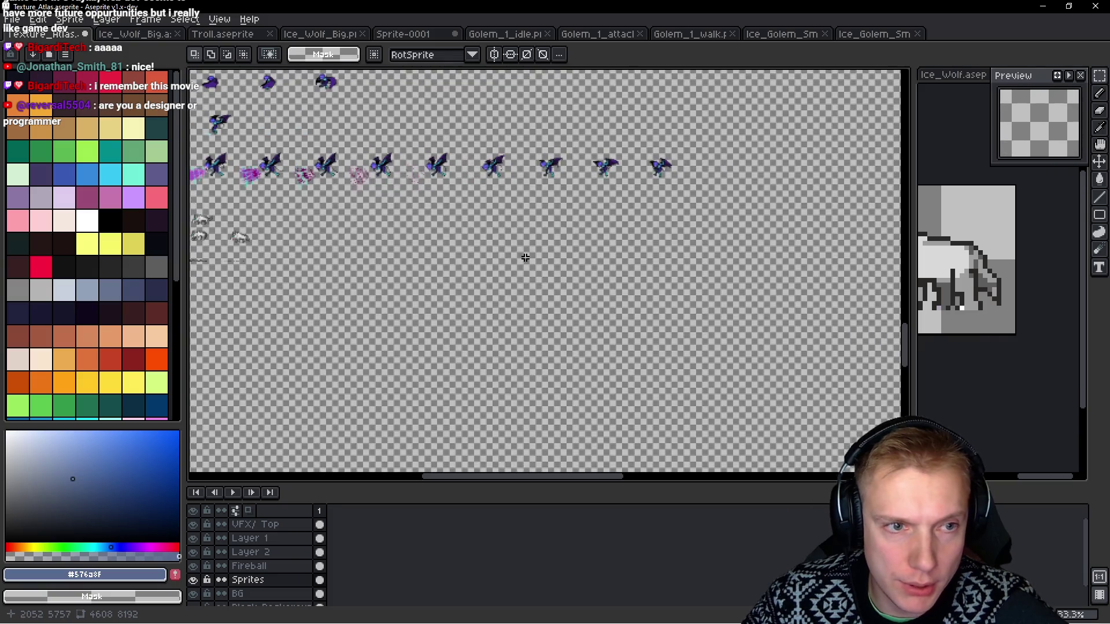
{"action": "key", "text": "ctrl+v"}
{"action": "mouse_move", "coordinate": [645, 305]}
{"action": "left_mouse_down"}
{"action": "mouse_move", "coordinate": [617, 277]}
{"action": "mouse_move", "coordinate": [492, 241]}
{"action": "mouse_move", "coordinate": [453, 247]}
{"action": "left_mouse_up"}
Nudge the strip left to rest at 1360, 5584, then begin lasso-outlining the big ice golem.
{"action": "scroll", "coordinate": [453, 247], "scroll_direction": "up", "scroll_amount": 5}
{"action": "scroll", "coordinate": [452, 248], "scroll_direction": "down", "scroll_amount": 2}
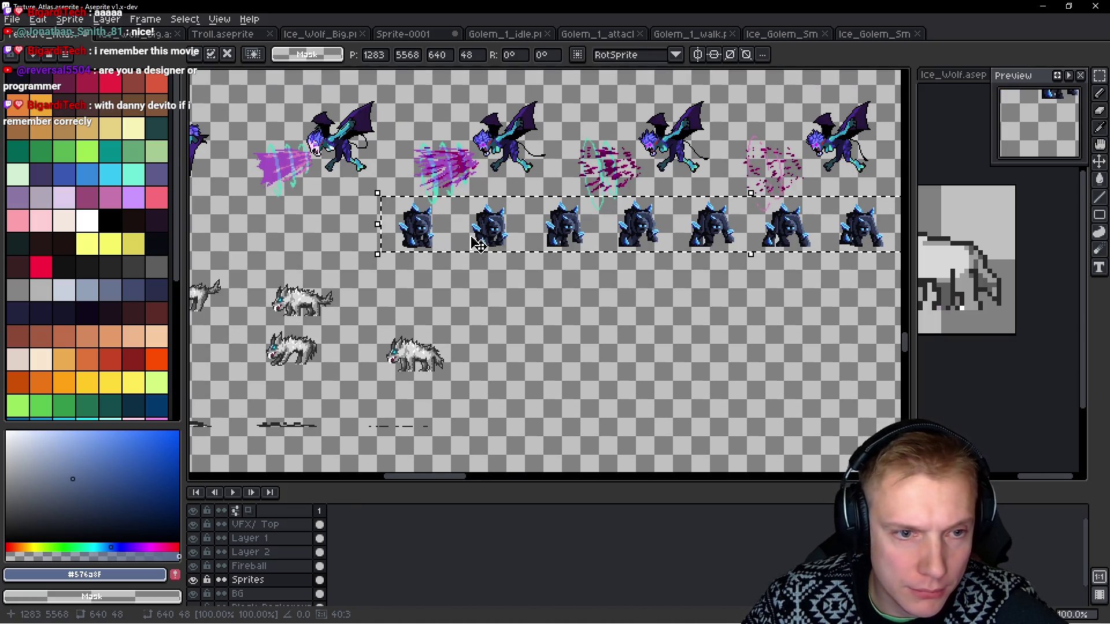
{"action": "scroll", "coordinate": [471, 276], "scroll_direction": "up", "scroll_amount": 2}
{"action": "scroll", "coordinate": [567, 279], "scroll_direction": "down", "scroll_amount": 2}
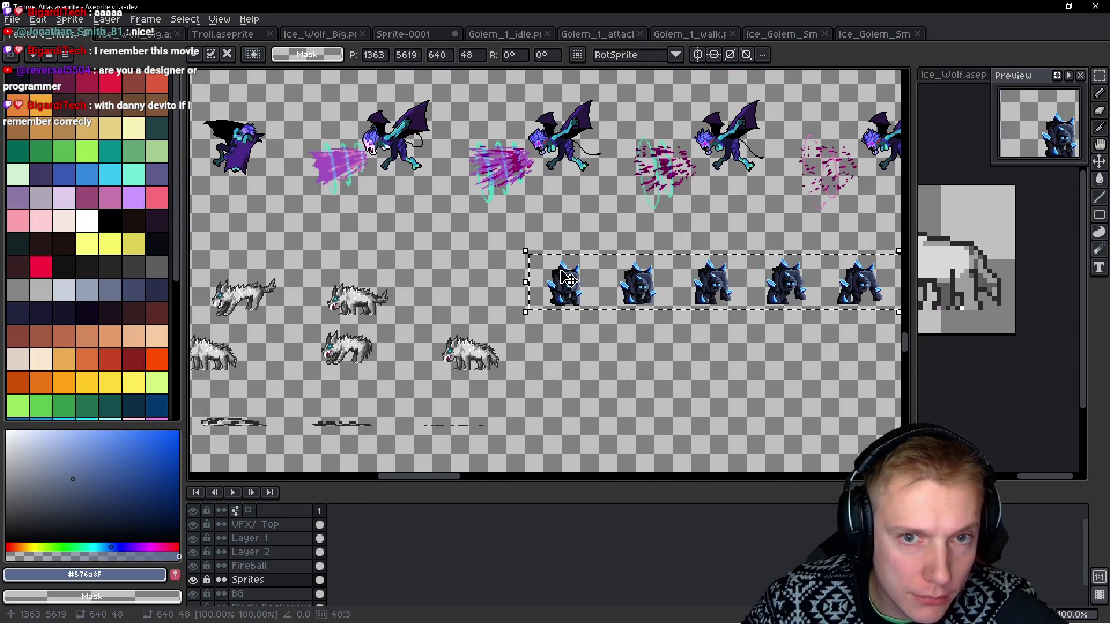
{"action": "scroll", "coordinate": [605, 264], "scroll_direction": "up", "scroll_amount": 2}
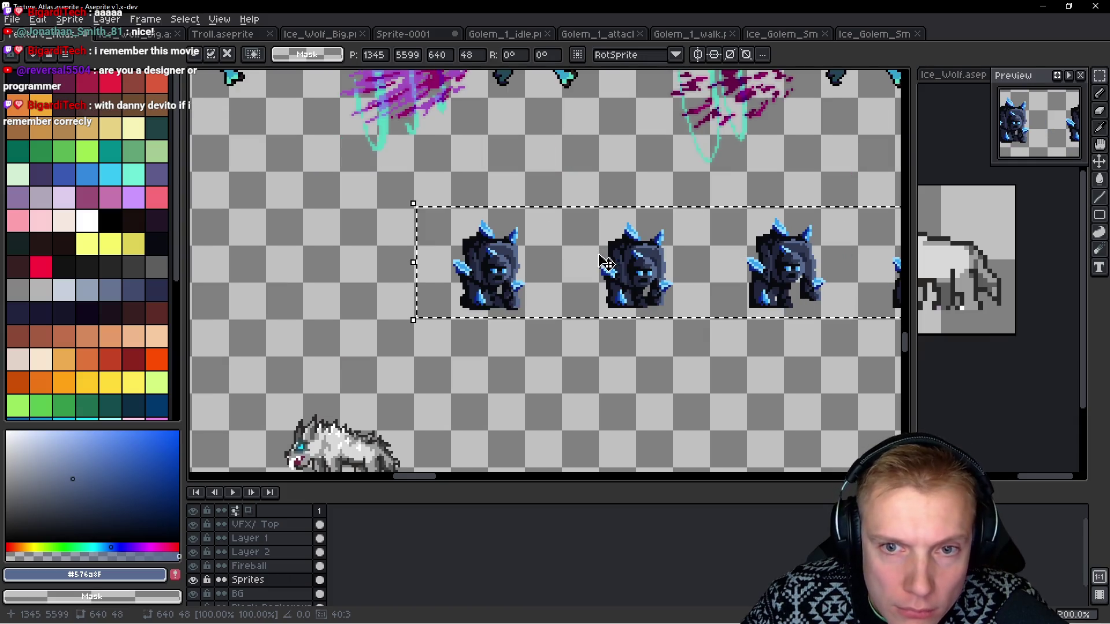
{"action": "scroll", "coordinate": [562, 228], "scroll_direction": "down", "scroll_amount": 2}
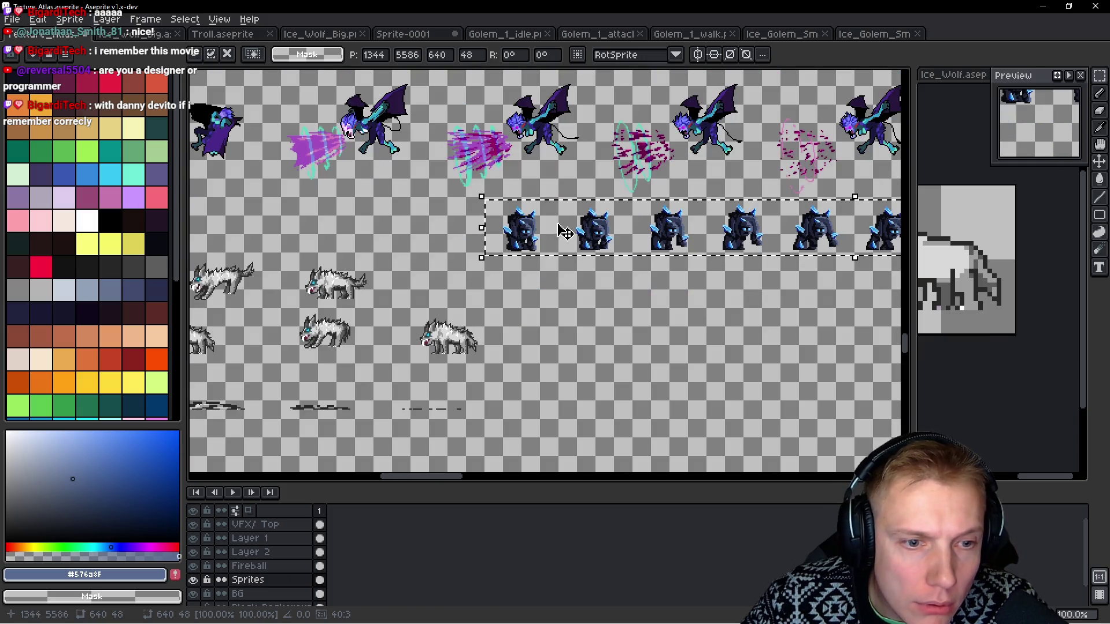
{"action": "key", "text": "Left"}
{"action": "key", "text": "Left"}
{"action": "key", "text": "Left"}
{"action": "scroll", "coordinate": [582, 223], "scroll_direction": "up", "scroll_amount": 3}
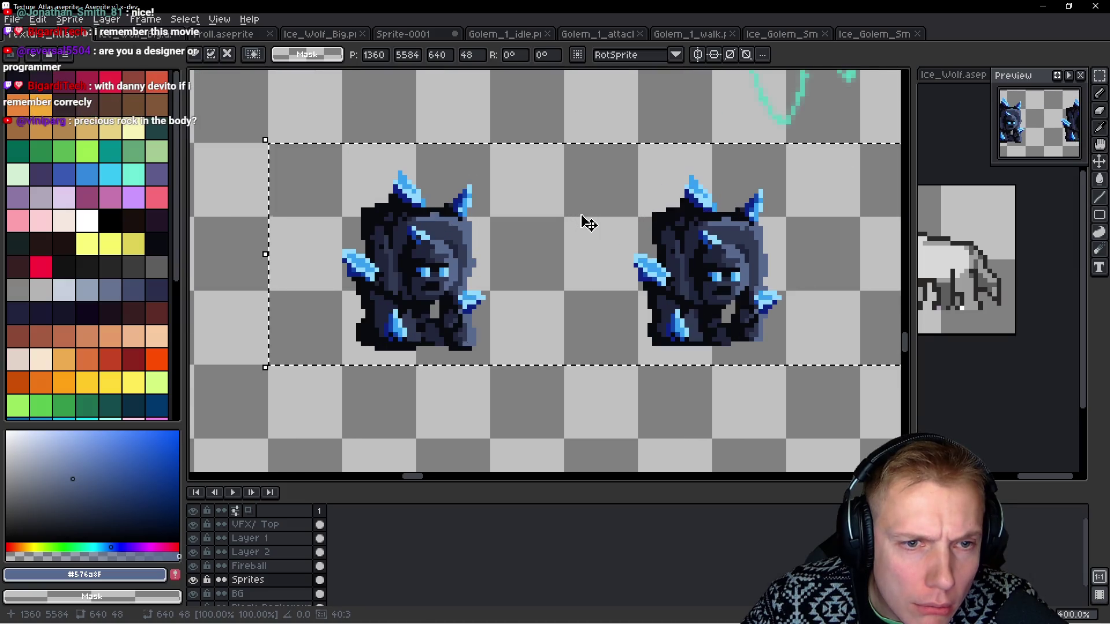
{"action": "scroll", "coordinate": [582, 223], "scroll_direction": "down", "scroll_amount": 1}
{"action": "scroll", "coordinate": [556, 244], "scroll_direction": "down", "scroll_amount": 2}
{"action": "scroll", "coordinate": [555, 242], "scroll_direction": "up", "scroll_amount": 2}
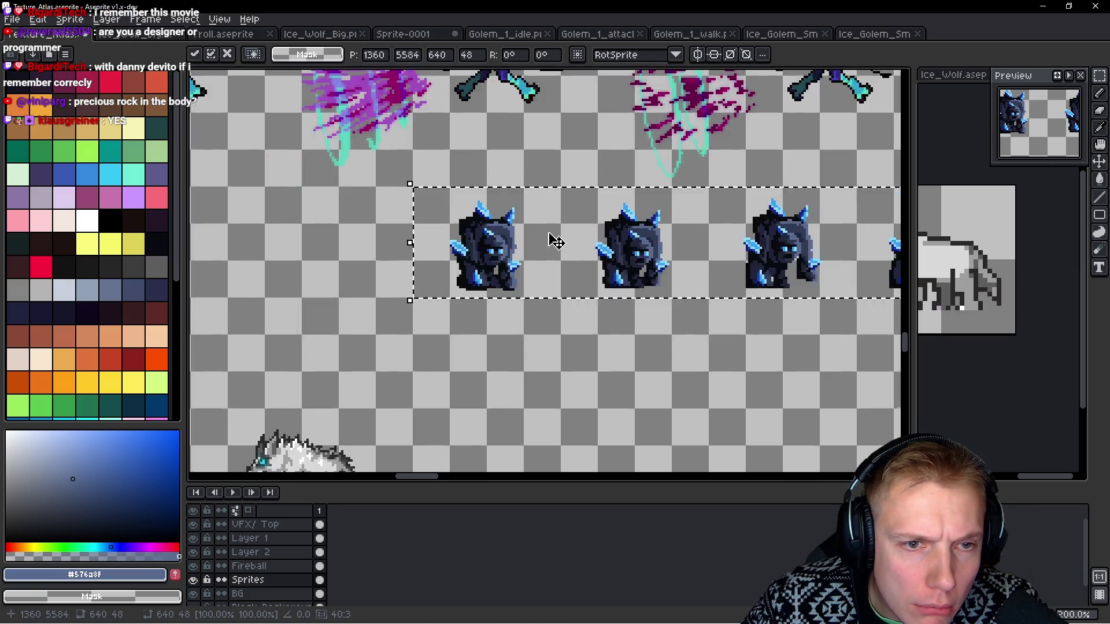
{"action": "scroll", "coordinate": [554, 238], "scroll_direction": "down", "scroll_amount": 2}
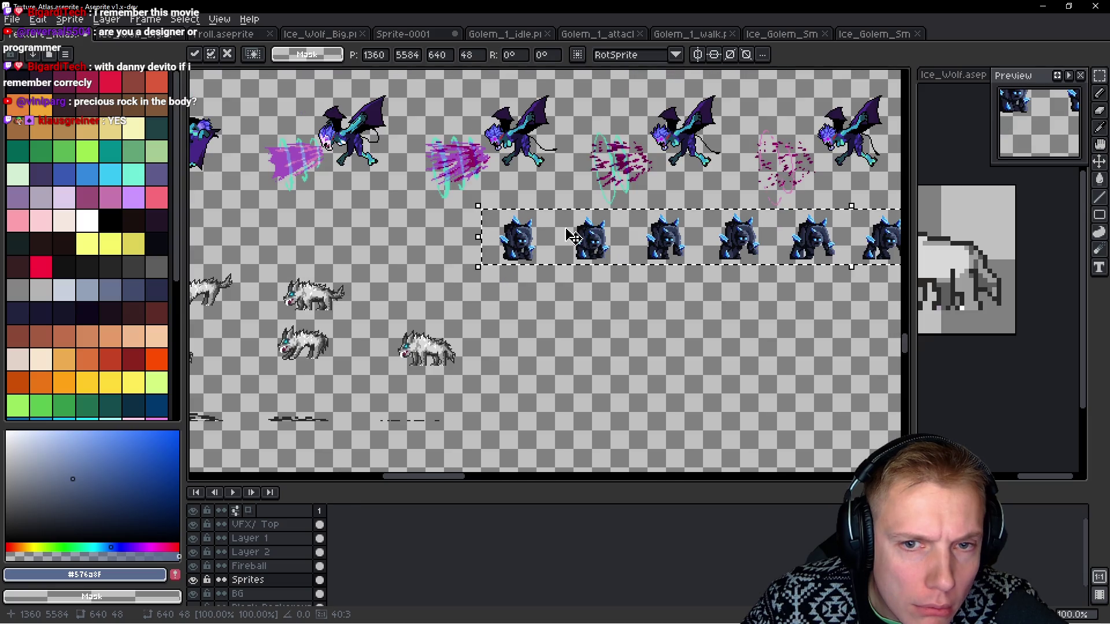
{"action": "scroll", "coordinate": [651, 338], "scroll_direction": "down", "scroll_amount": 3}
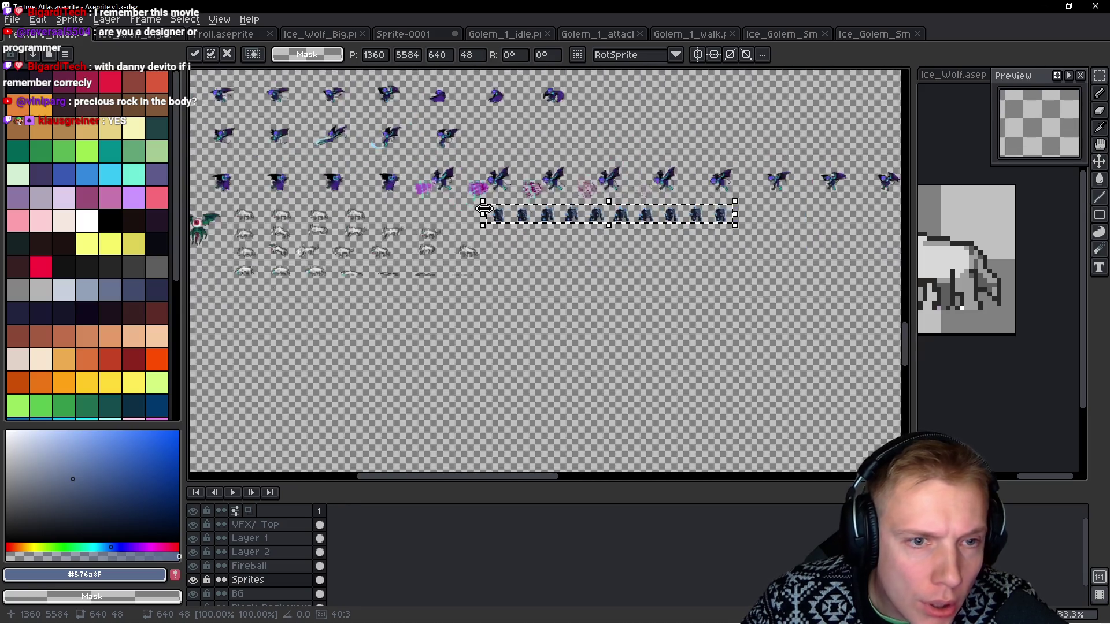
{"action": "scroll", "coordinate": [652, 339], "scroll_direction": "up", "scroll_amount": 5}
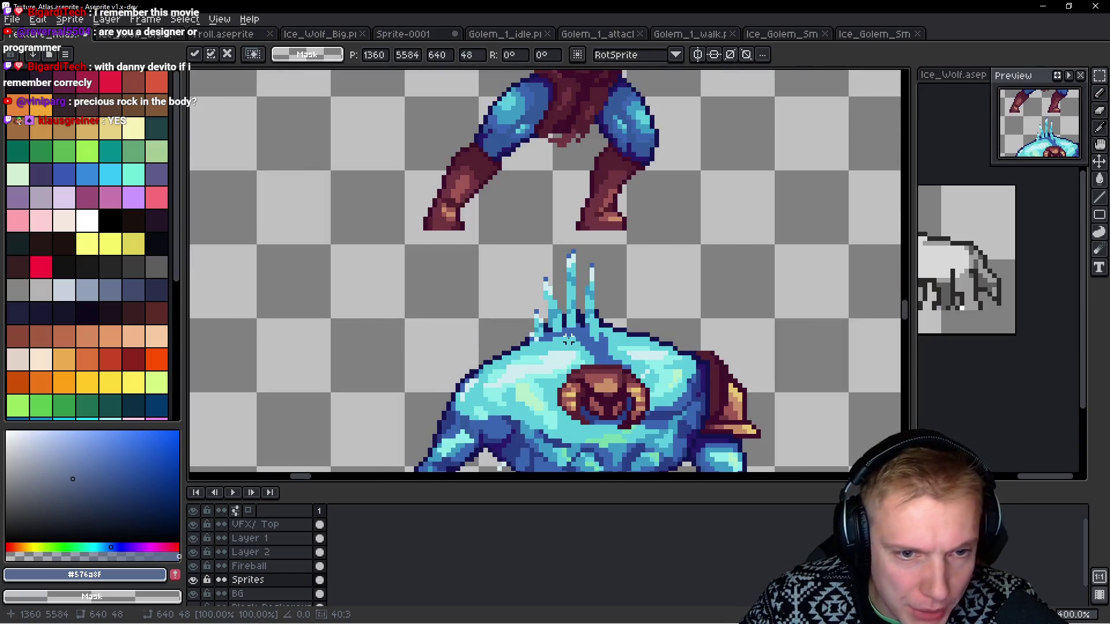
{"action": "key", "text": "q"}
{"action": "left_click_drag", "start_coordinate": [555, 176], "coordinate": [422, 163]}
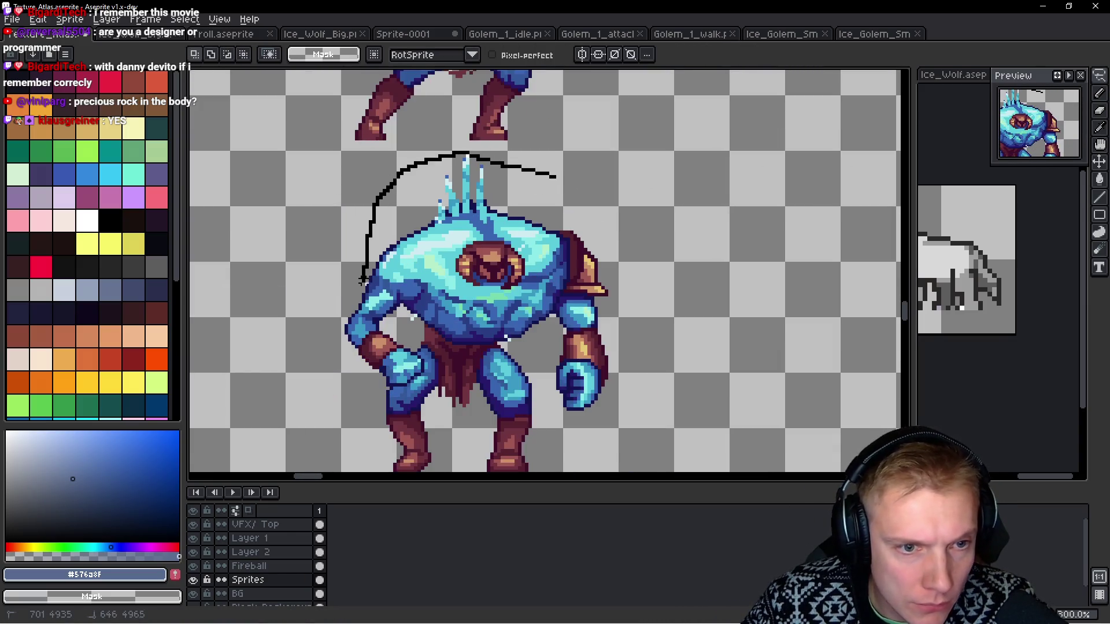
Paste a copy of the lassoed big ice golem just below the small golem run strip.
{"action": "left_click_drag", "start_coordinate": [634, 292], "coordinate": [630, 190]}
{"action": "scroll", "coordinate": [580, 239], "scroll_direction": "down", "scroll_amount": 4}
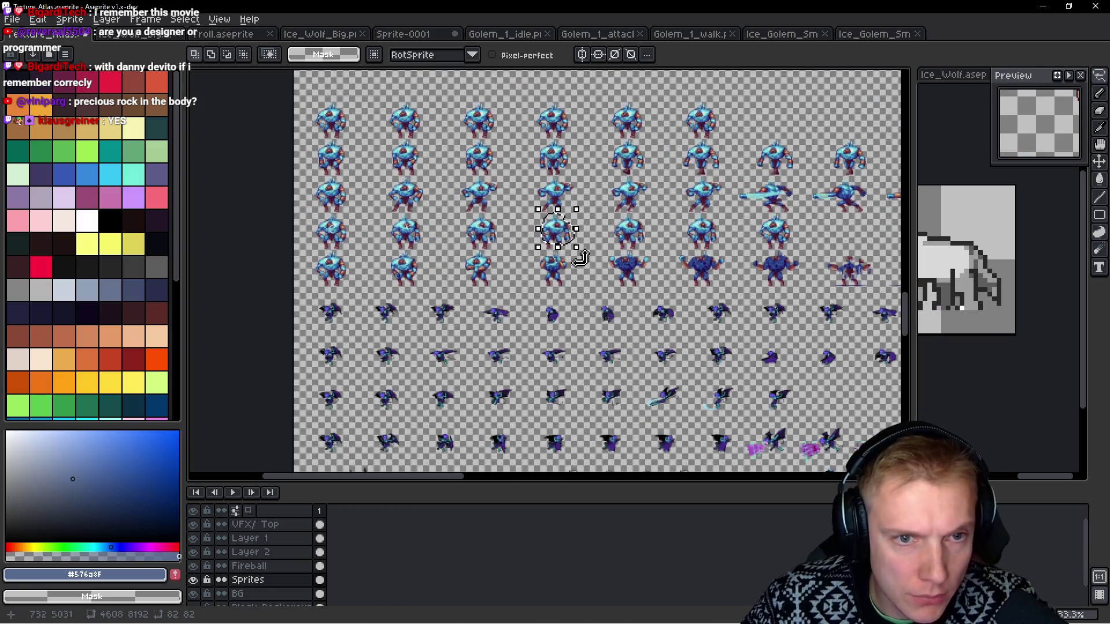
{"action": "scroll", "coordinate": [530, 269], "scroll_direction": "up", "scroll_amount": 5}
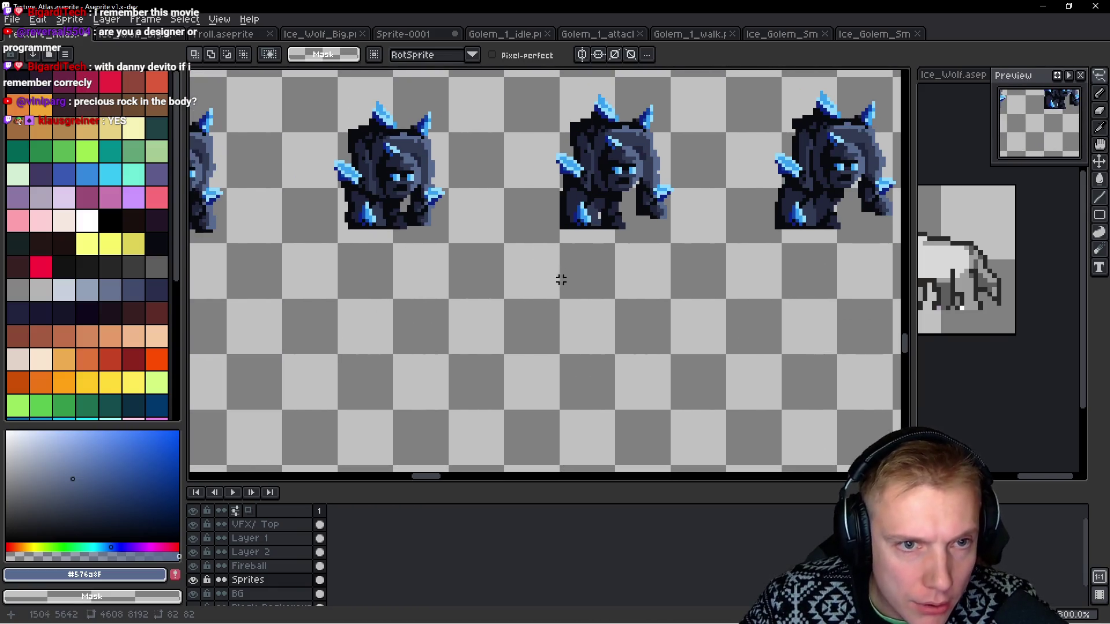
{"action": "key", "text": "ctrl+v"}
{"action": "left_click_drag", "start_coordinate": [490, 318], "coordinate": [497, 396]}
{"action": "scroll", "coordinate": [520, 347], "scroll_direction": "down", "scroll_amount": 2}
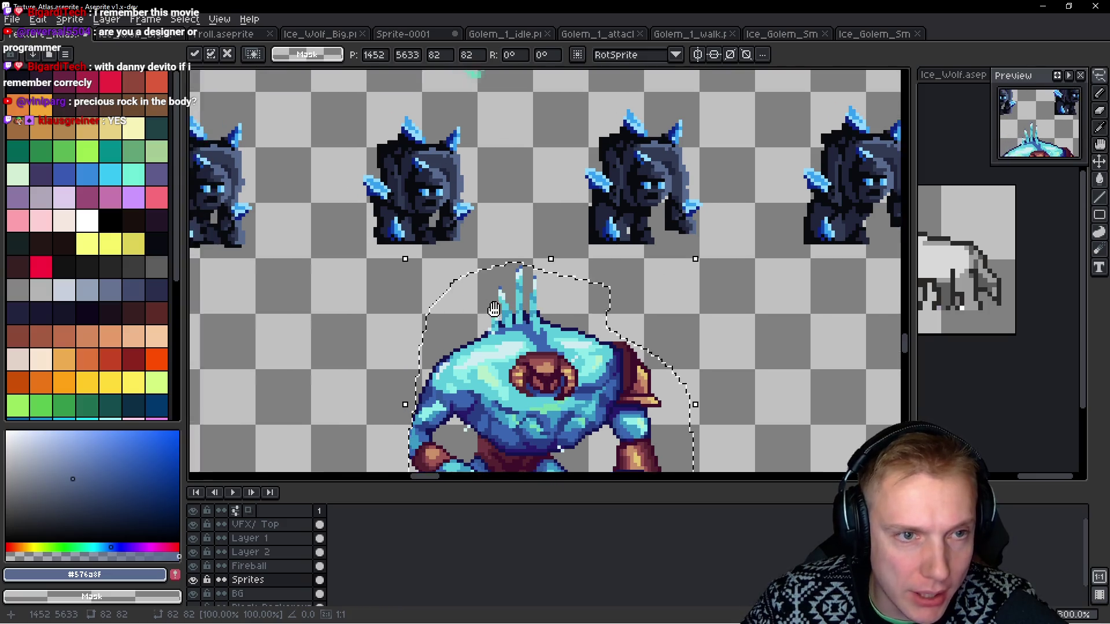
{"action": "key", "text": "Return"}
Marquee-select the whole small golem run row.
{"action": "scroll", "coordinate": [551, 264], "scroll_direction": "up", "scroll_amount": 1}
{"action": "left_click_drag", "start_coordinate": [555, 263], "coordinate": [494, 251]}
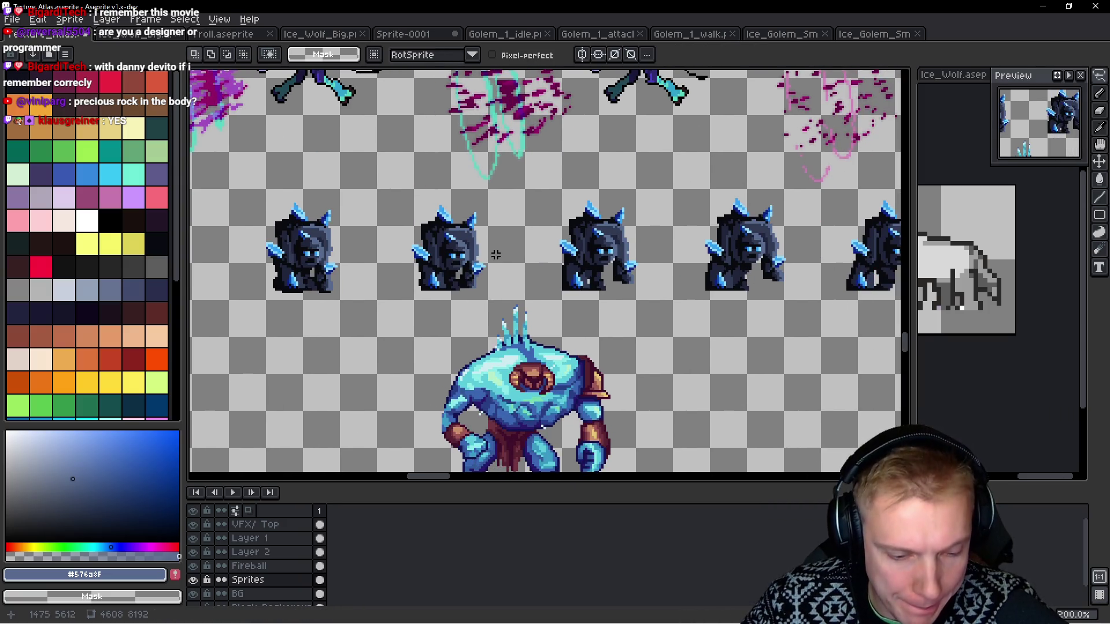
{"action": "mouse_move", "coordinate": [253, 194]}
{"action": "left_mouse_down"}
{"action": "mouse_move", "coordinate": [886, 310]}
{"action": "mouse_move", "coordinate": [897, 322]}
{"action": "mouse_move", "coordinate": [844, 324]}
{"action": "left_mouse_up"}
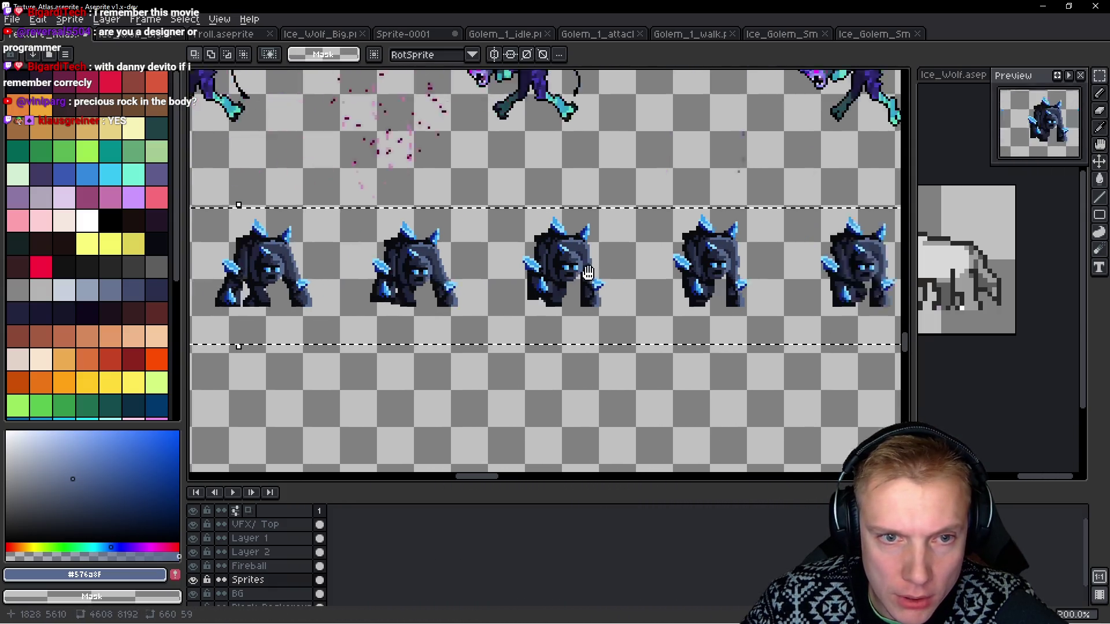
{"action": "scroll", "coordinate": [565, 268], "scroll_direction": "up", "scroll_amount": 1}
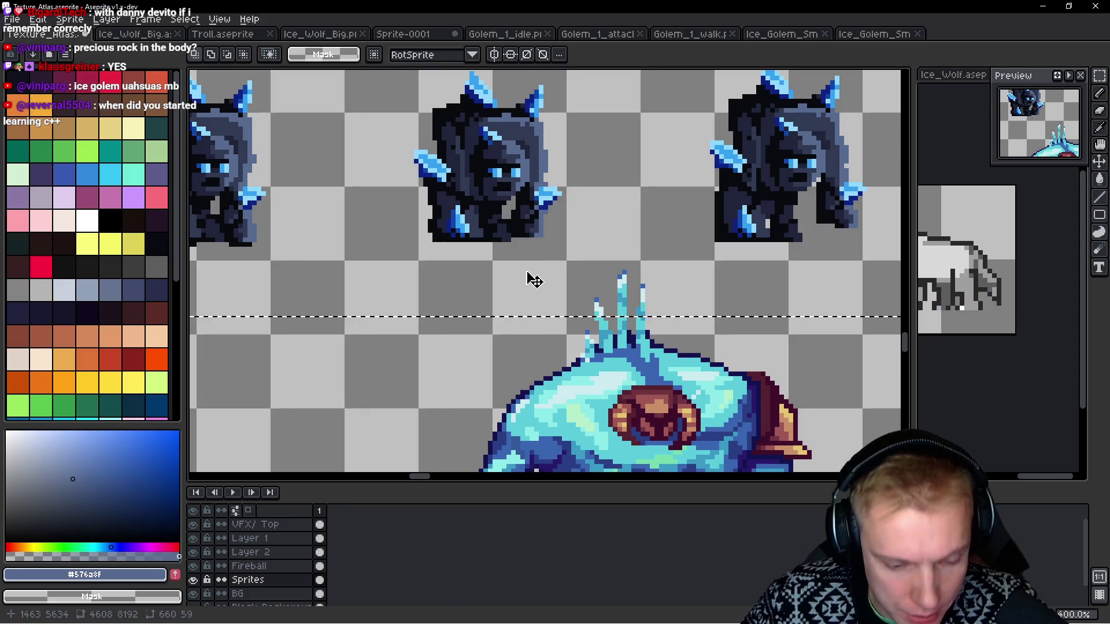
Turn the small golems' light-blue crystal pixels pale #cdebf0, sampled from a big golem spike tip.
{"action": "scroll", "coordinate": [578, 283], "scroll_direction": "up", "scroll_amount": 1}
{"action": "key", "text": "w"}
{"action": "scroll", "coordinate": [655, 300], "scroll_direction": "up", "scroll_amount": 1}
{"action": "scroll", "coordinate": [655, 300], "scroll_direction": "down", "scroll_amount": 1}
{"action": "left_click", "coordinate": [644, 285], "text": "alt"}
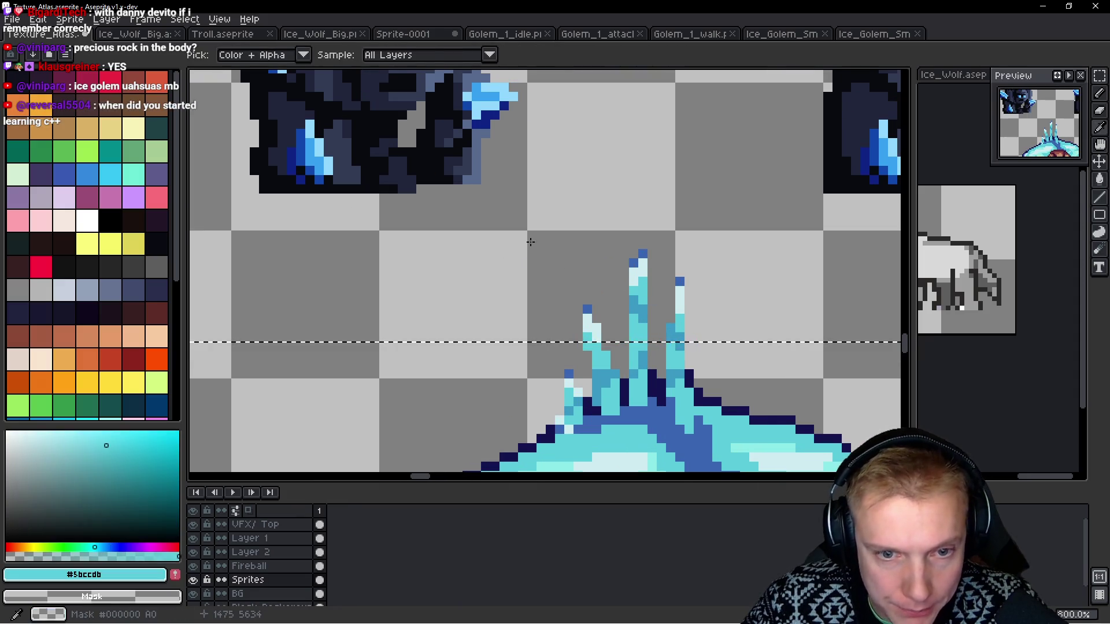
{"action": "left_click_drag", "start_coordinate": [528, 240], "coordinate": [479, 221]}
{"action": "scroll", "coordinate": [587, 232], "scroll_direction": "up", "scroll_amount": 2}
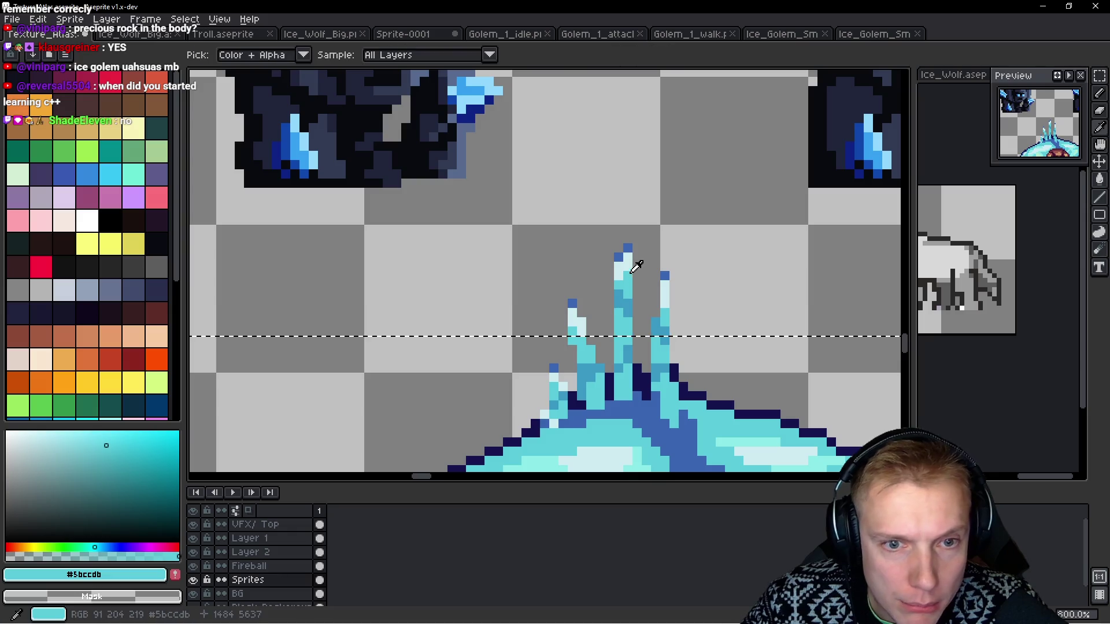
{"action": "left_click", "coordinate": [624, 255], "text": "alt"}
{"action": "scroll", "coordinate": [516, 431], "scroll_direction": "down", "scroll_amount": 1}
{"action": "scroll", "coordinate": [482, 187], "scroll_direction": "up", "scroll_amount": 1}
{"action": "left_click", "coordinate": [479, 167]}
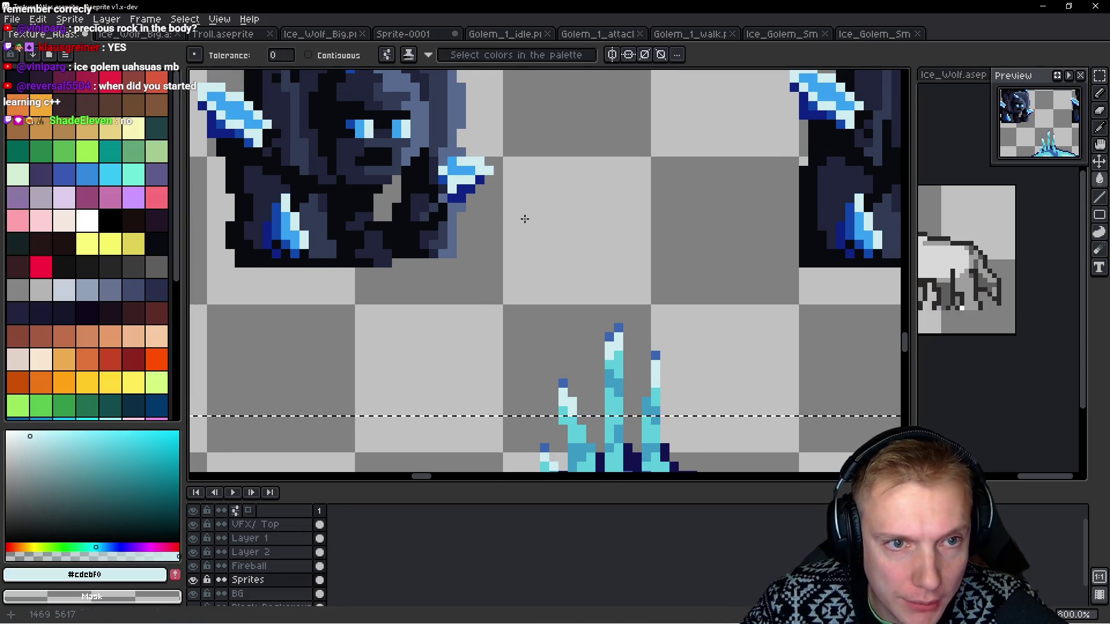
Refill the upper crystal pixels with cyan #5bccdb and the dark-blue crystal pixels with #3b99c4.
{"action": "left_click", "coordinate": [625, 354], "text": "alt"}
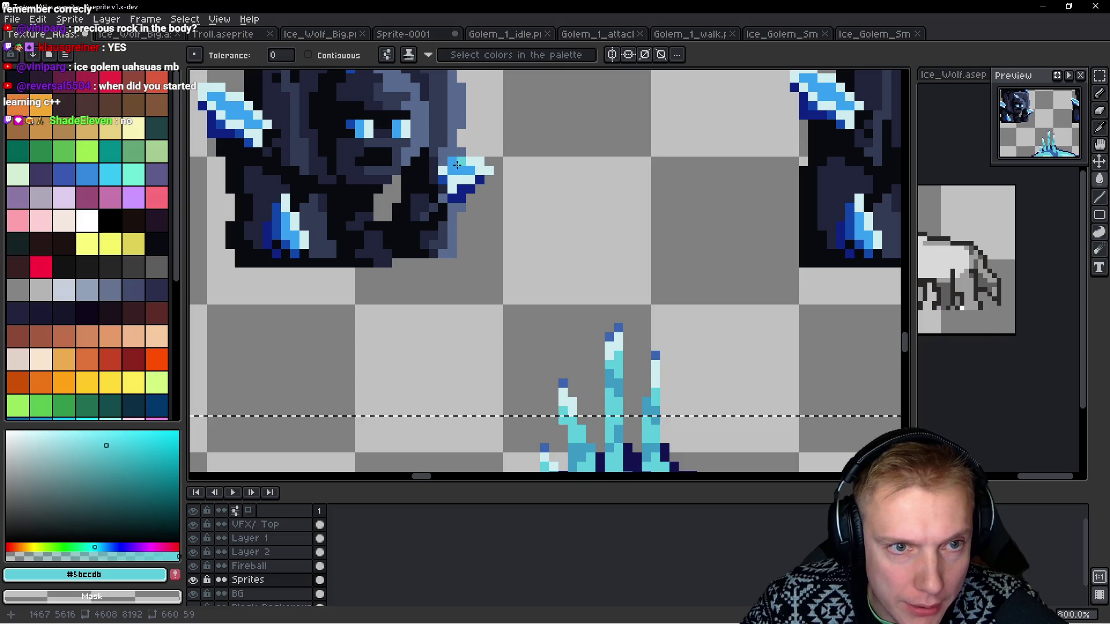
{"action": "left_click", "coordinate": [486, 173]}
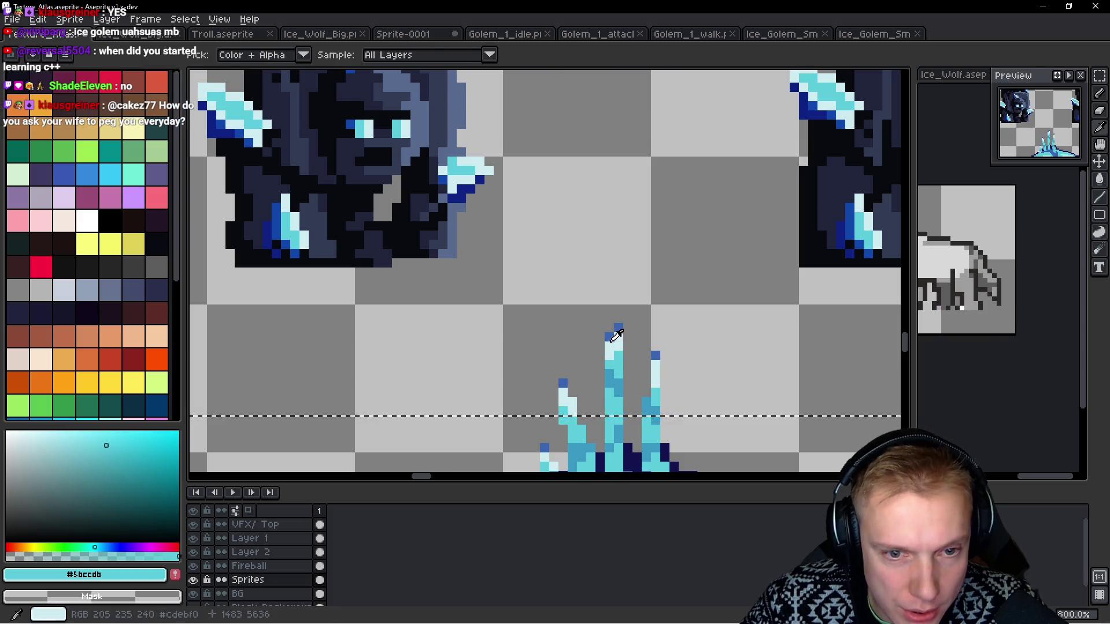
{"action": "left_click_drag", "start_coordinate": [622, 363], "coordinate": [622, 356]}
{"action": "left_click", "coordinate": [467, 176], "text": "alt"}
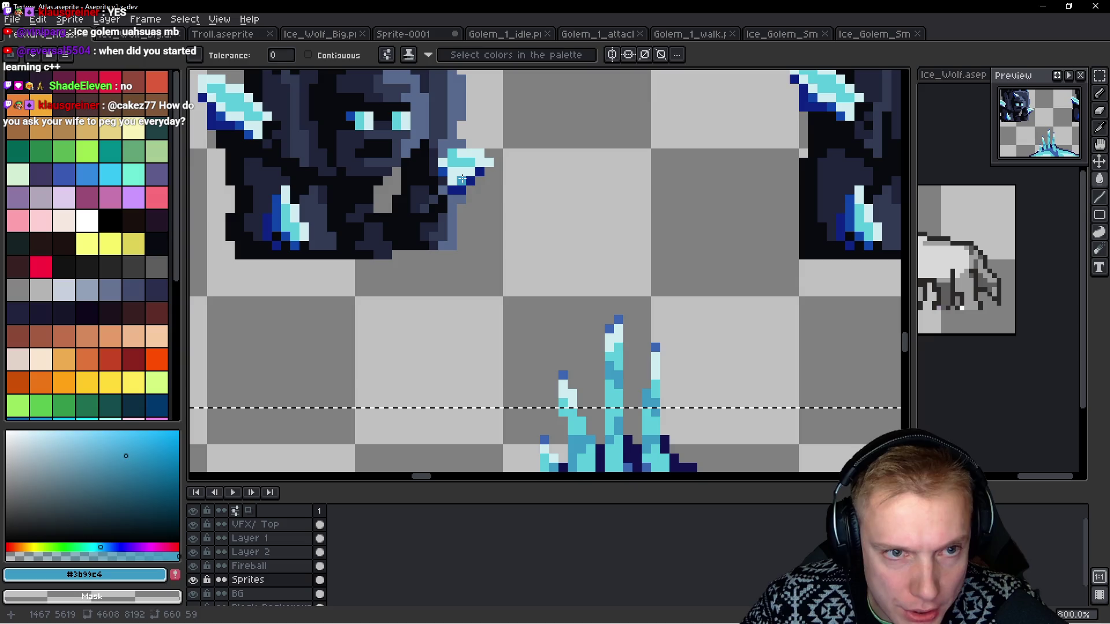
{"action": "left_click", "coordinate": [479, 180]}
Replace the small golem head's slate-blue pixels with light cyan #5bccdb.
{"action": "scroll", "coordinate": [501, 183], "scroll_direction": "down", "scroll_amount": 3}
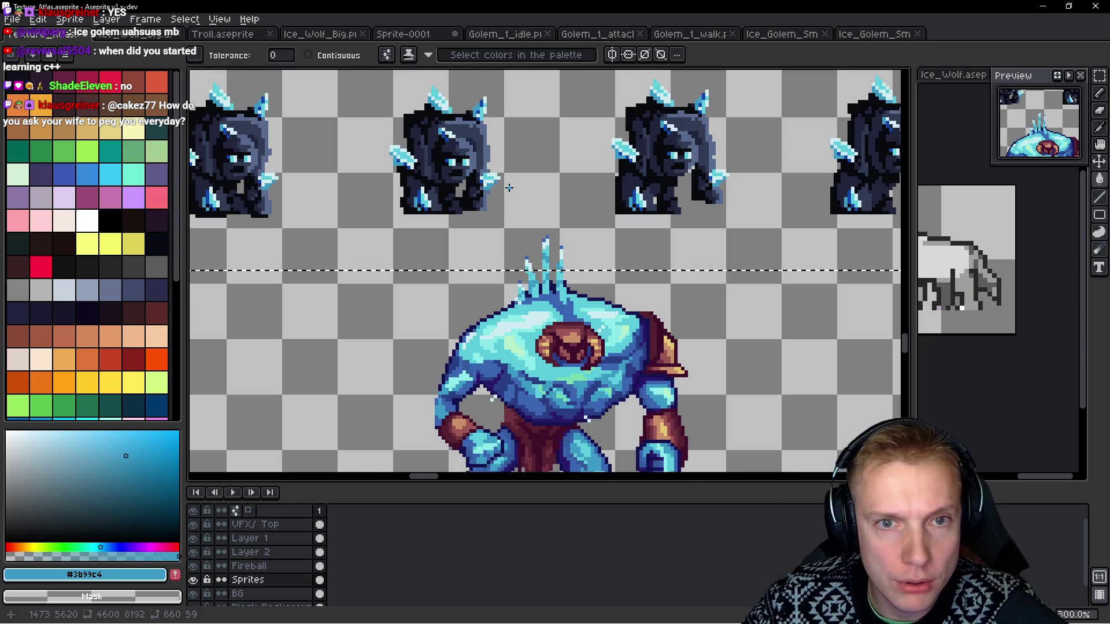
{"action": "scroll", "coordinate": [504, 285], "scroll_direction": "up", "scroll_amount": 3}
{"action": "left_click_drag", "start_coordinate": [504, 285], "coordinate": [486, 218]}
{"action": "scroll", "coordinate": [535, 349], "scroll_direction": "down", "scroll_amount": 1}
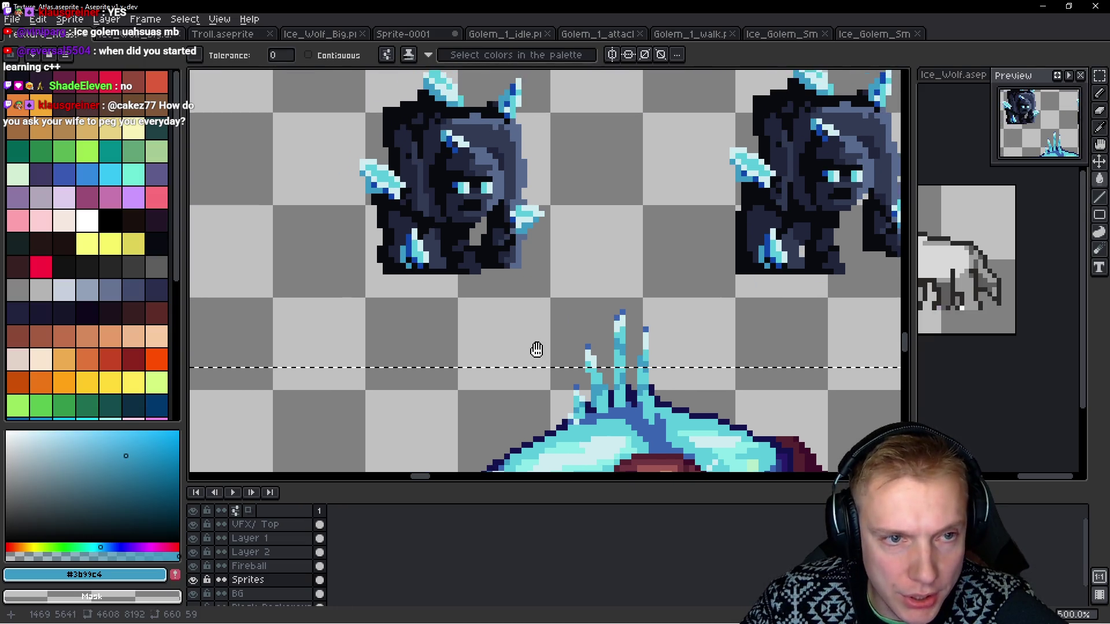
{"action": "scroll", "coordinate": [556, 299], "scroll_direction": "up", "scroll_amount": 1}
{"action": "left_click", "coordinate": [556, 298], "text": "alt"}
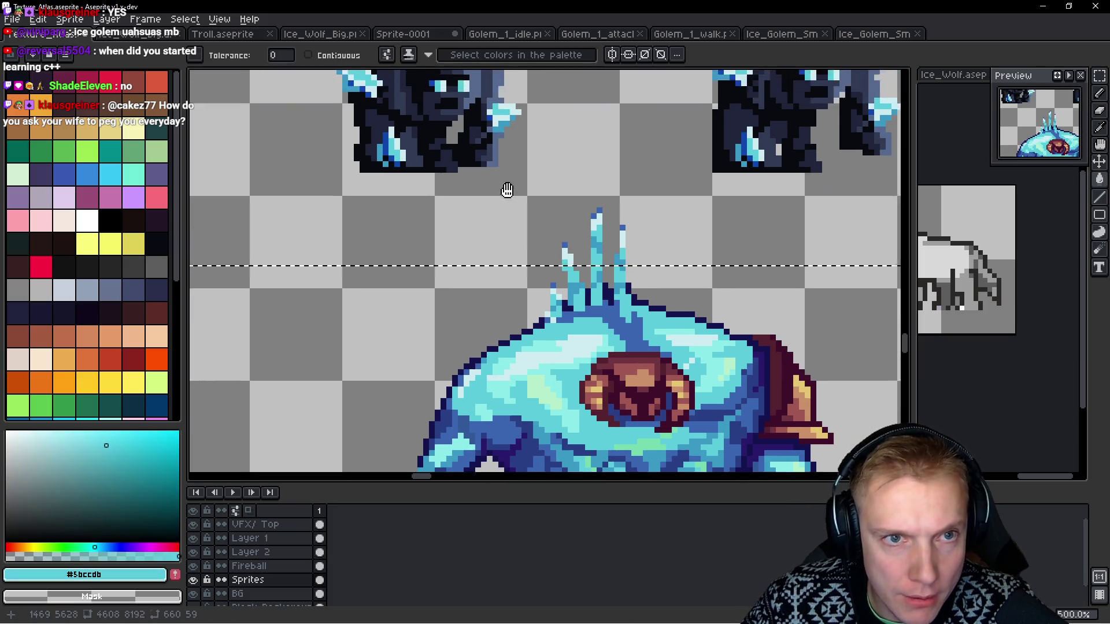
{"action": "scroll", "coordinate": [483, 206], "scroll_direction": "up", "scroll_amount": 2}
{"action": "left_click", "coordinate": [480, 179]}
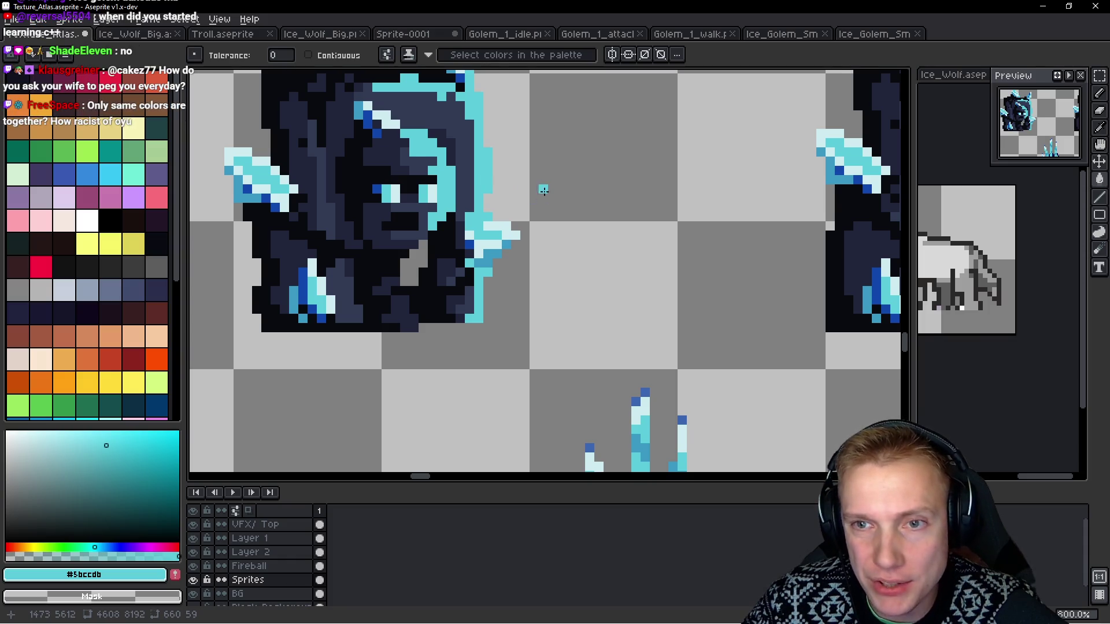
Fill the golem's right-side grey-blue pixels with the big golem's chest mid blue, then sample navy #3b66b3.
{"action": "scroll", "coordinate": [543, 189], "scroll_direction": "down", "scroll_amount": 2}
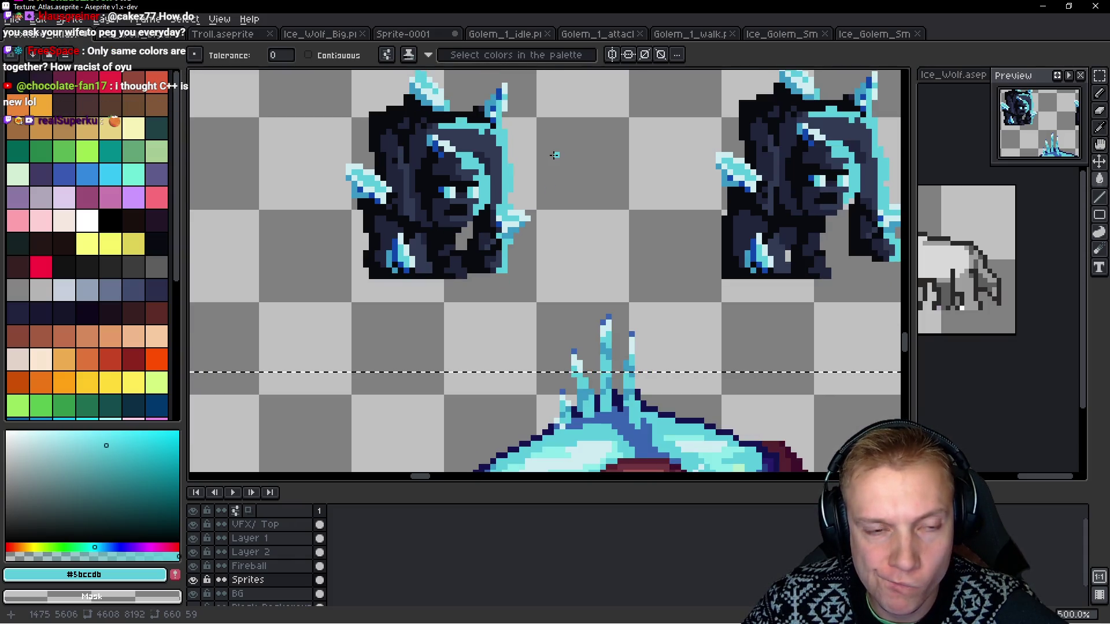
{"action": "scroll", "coordinate": [570, 173], "scroll_direction": "down", "scroll_amount": 1}
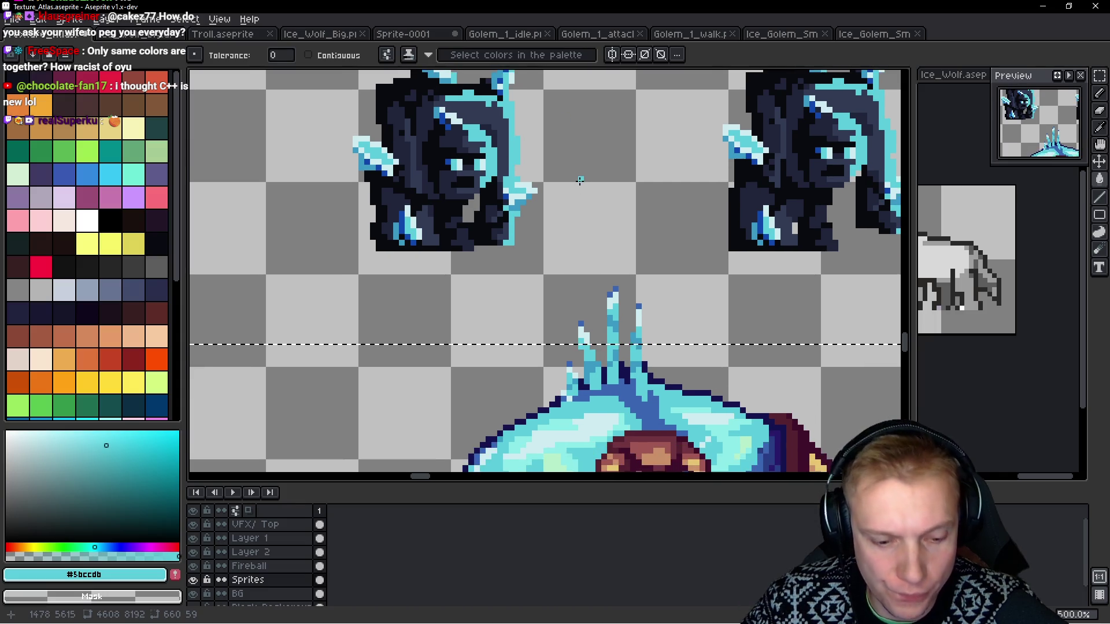
{"action": "scroll", "coordinate": [569, 198], "scroll_direction": "down", "scroll_amount": 4}
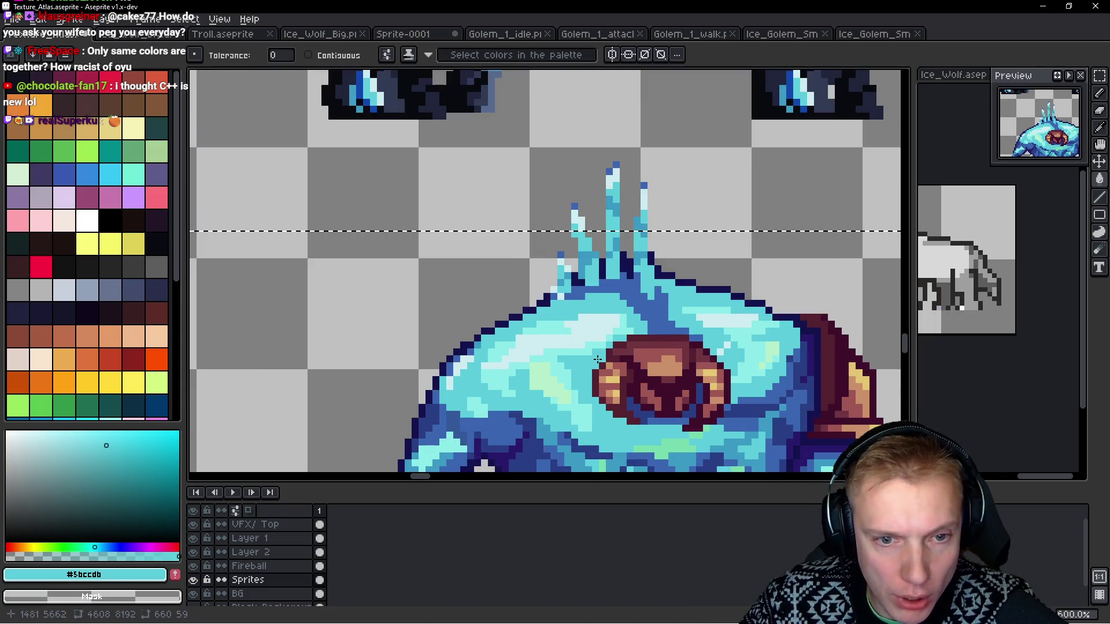
{"action": "scroll", "coordinate": [672, 307], "scroll_direction": "up", "scroll_amount": 1}
{"action": "scroll", "coordinate": [636, 312], "scroll_direction": "up", "scroll_amount": 3}
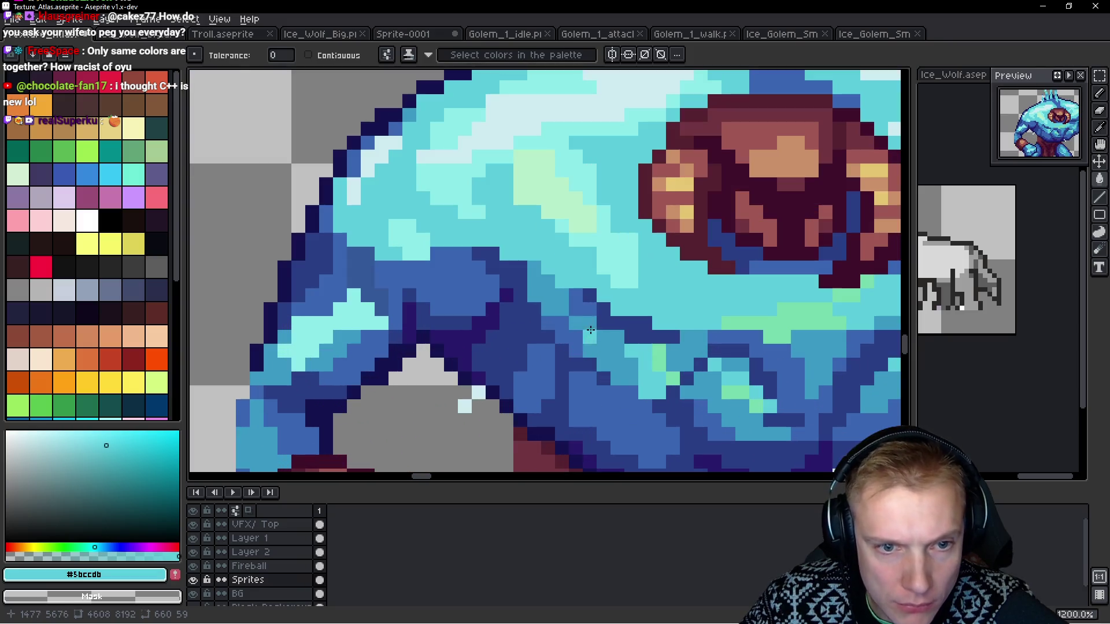
{"action": "key", "text": "i"}
{"action": "left_click", "coordinate": [555, 285]}
{"action": "scroll", "coordinate": [537, 220], "scroll_direction": "down", "scroll_amount": 3}
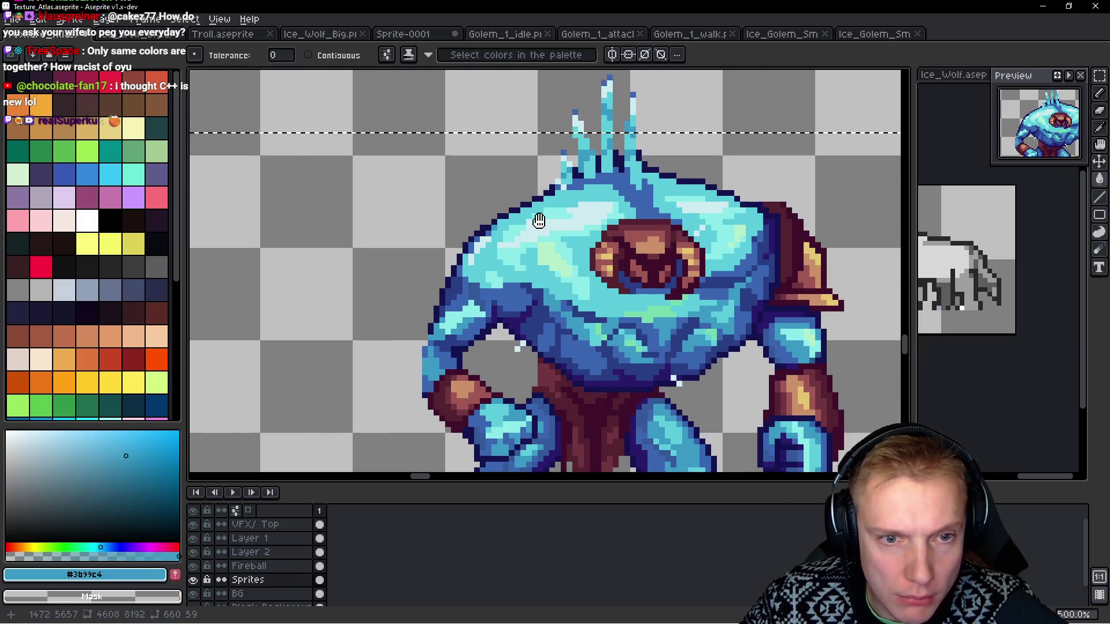
{"action": "scroll", "coordinate": [547, 150], "scroll_direction": "up", "scroll_amount": 3}
{"action": "left_click", "coordinate": [541, 106]}
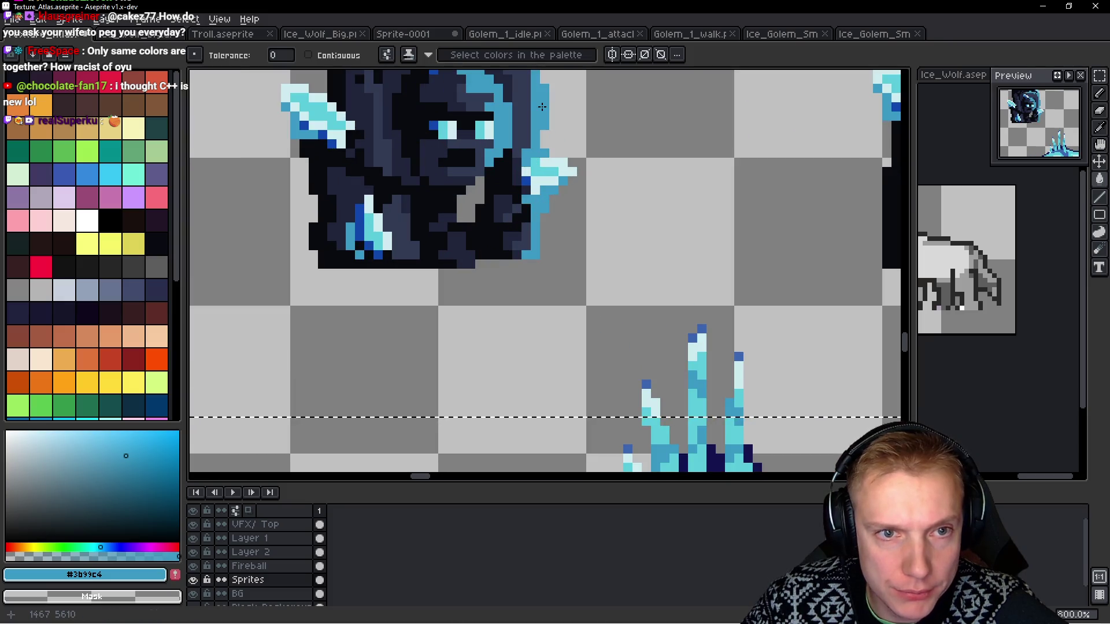
{"action": "scroll", "coordinate": [543, 106], "scroll_direction": "down", "scroll_amount": 3}
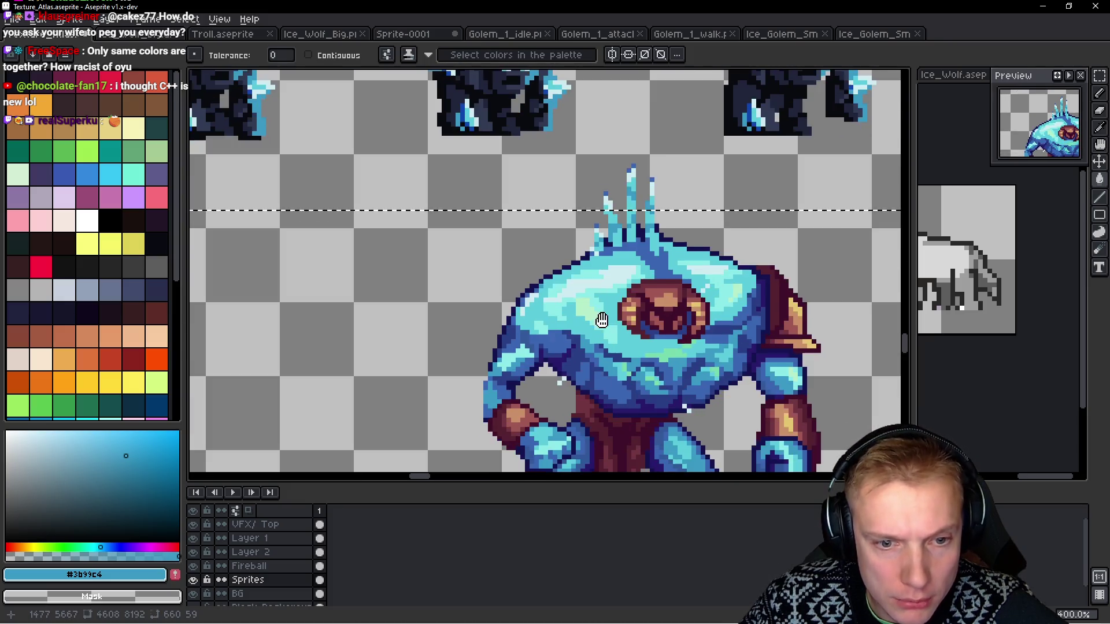
{"action": "scroll", "coordinate": [602, 317], "scroll_direction": "up", "scroll_amount": 3}
{"action": "left_click", "coordinate": [588, 262], "text": "alt"}
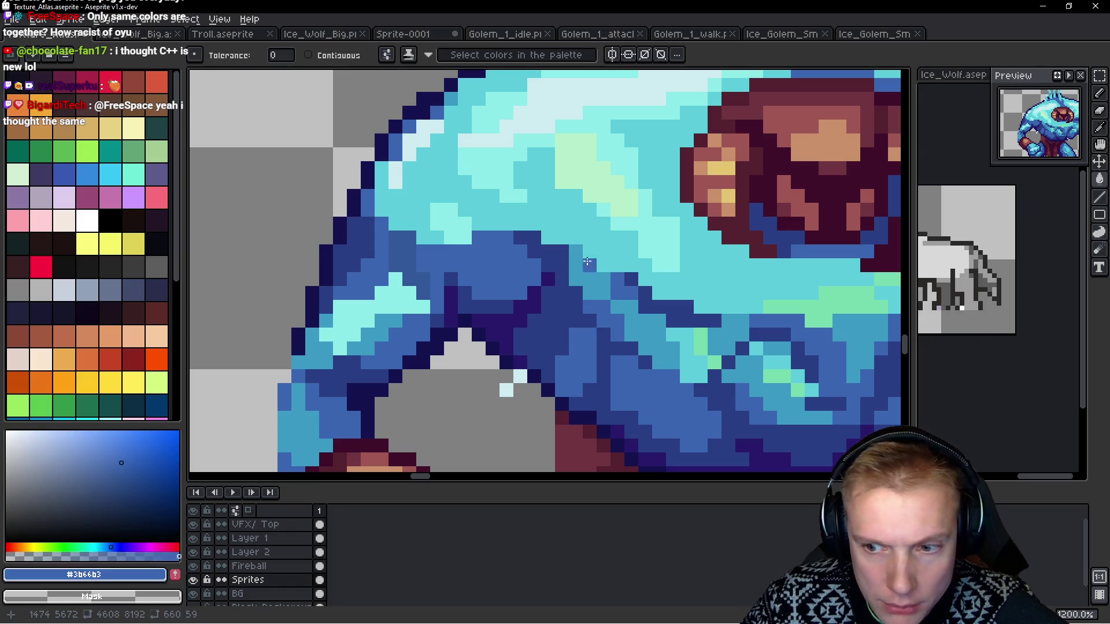
Sample the dark blue #293c84 from the big golem.
{"action": "scroll", "coordinate": [588, 261], "scroll_direction": "down", "scroll_amount": 2}
{"action": "scroll", "coordinate": [593, 257], "scroll_direction": "up", "scroll_amount": 5}
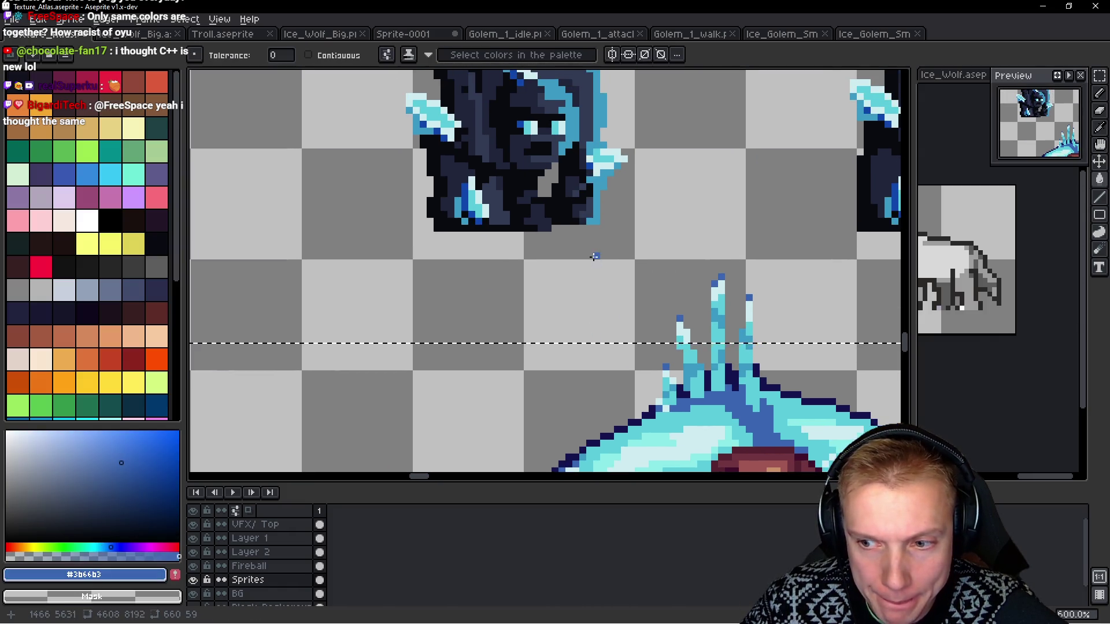
{"action": "left_click_drag", "start_coordinate": [594, 256], "coordinate": [577, 293]}
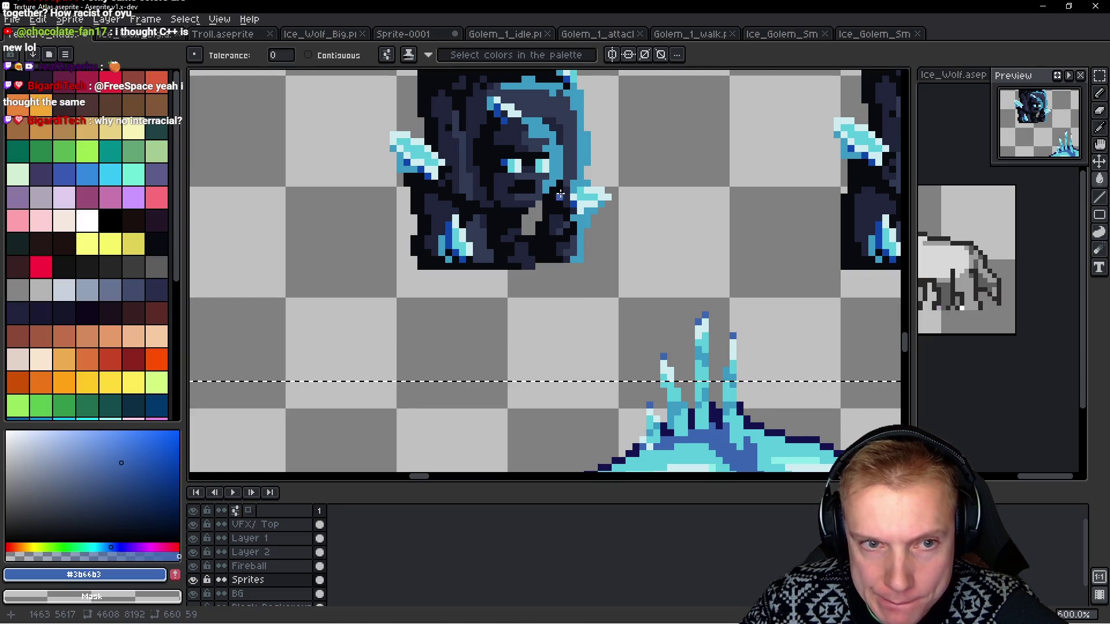
{"action": "scroll", "coordinate": [574, 169], "scroll_direction": "up", "scroll_amount": 2}
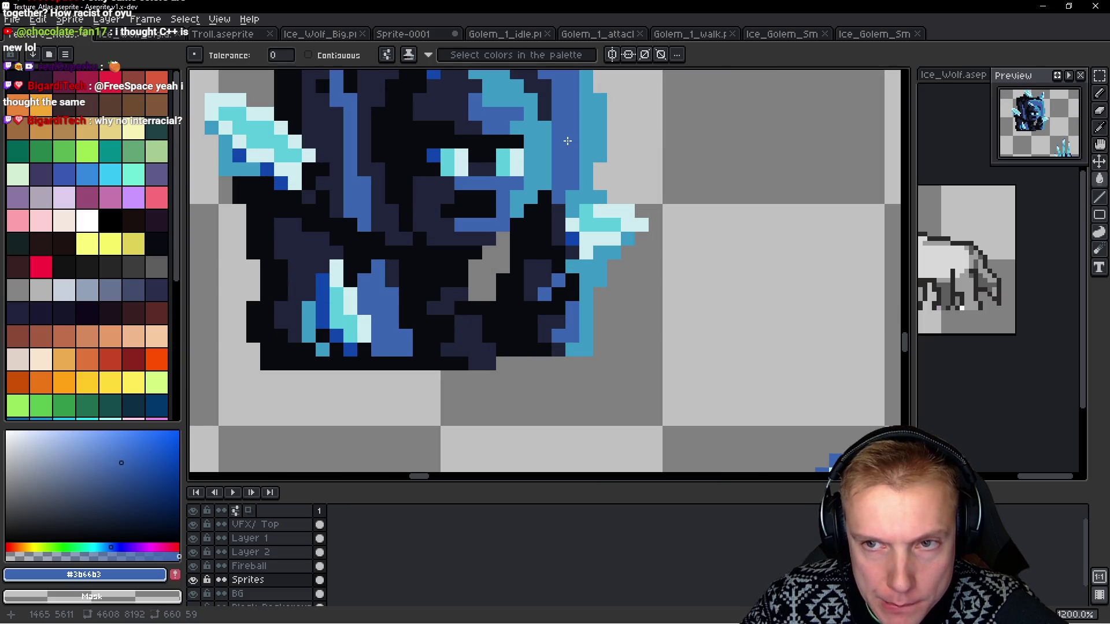
{"action": "scroll", "coordinate": [567, 141], "scroll_direction": "down", "scroll_amount": 4}
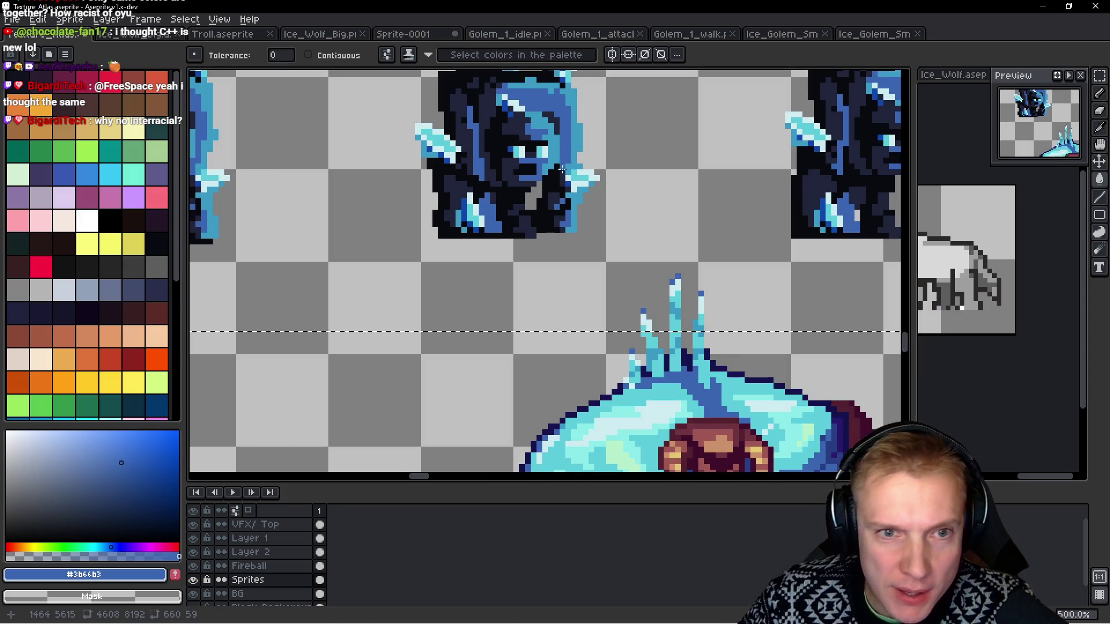
{"action": "scroll", "coordinate": [594, 218], "scroll_direction": "up", "scroll_amount": 2}
{"action": "scroll", "coordinate": [594, 217], "scroll_direction": "up", "scroll_amount": 4}
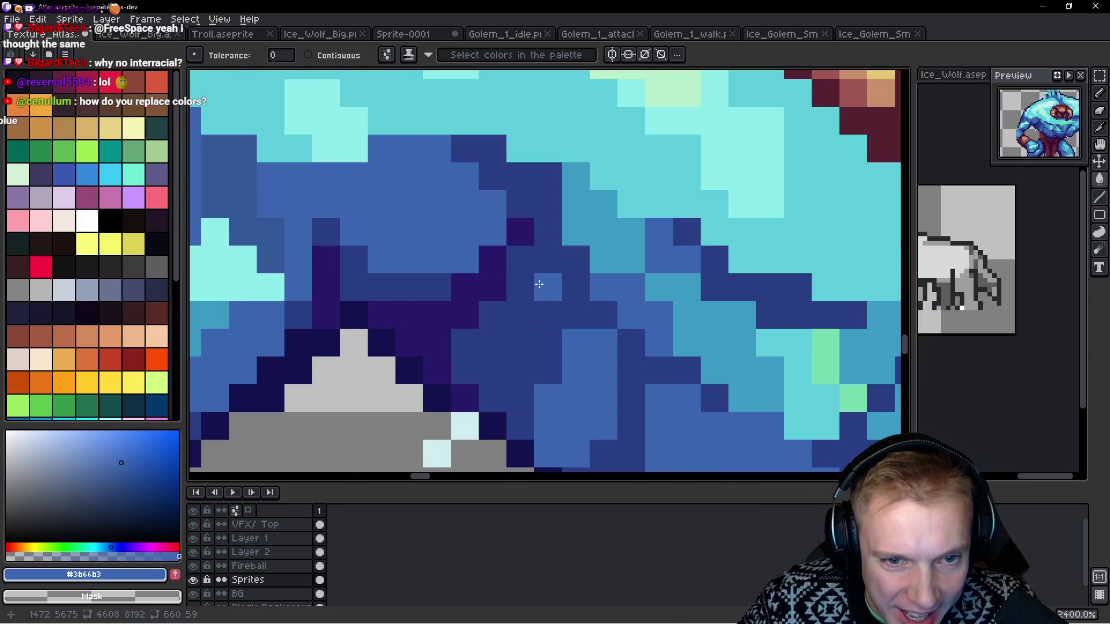
{"action": "left_click", "coordinate": [540, 289], "text": "alt"}
Turn the small golem's black pixels dark purple #291a6c, sampled from the big golem.
{"action": "scroll", "coordinate": [540, 292], "scroll_direction": "down", "scroll_amount": 2}
{"action": "scroll", "coordinate": [555, 241], "scroll_direction": "down", "scroll_amount": 1}
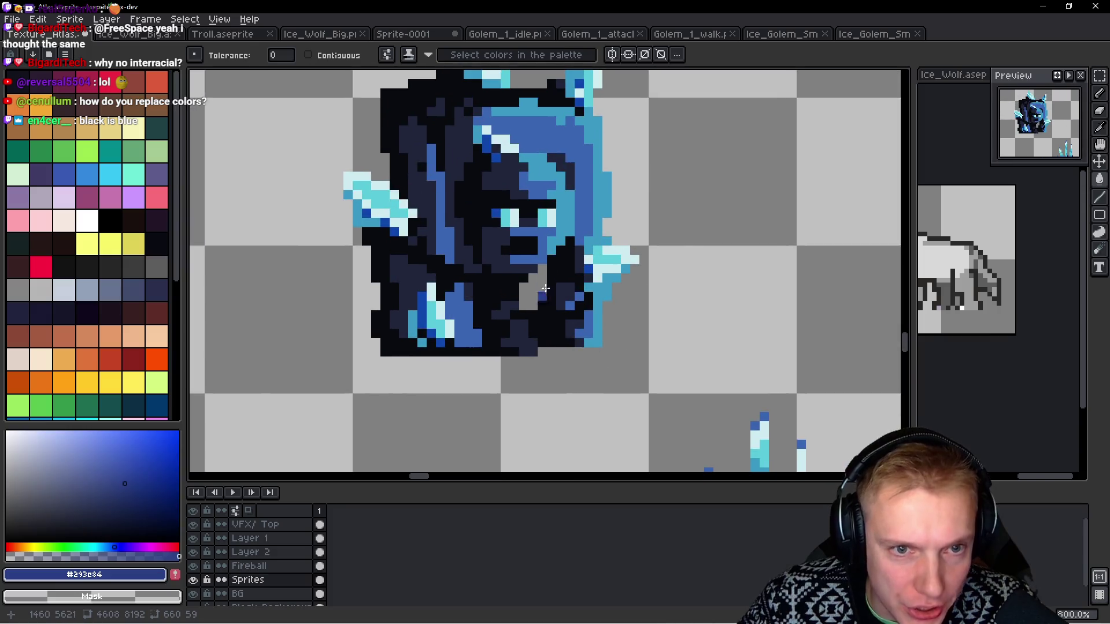
{"action": "scroll", "coordinate": [590, 238], "scroll_direction": "up", "scroll_amount": 3}
{"action": "scroll", "coordinate": [606, 231], "scroll_direction": "down", "scroll_amount": 6}
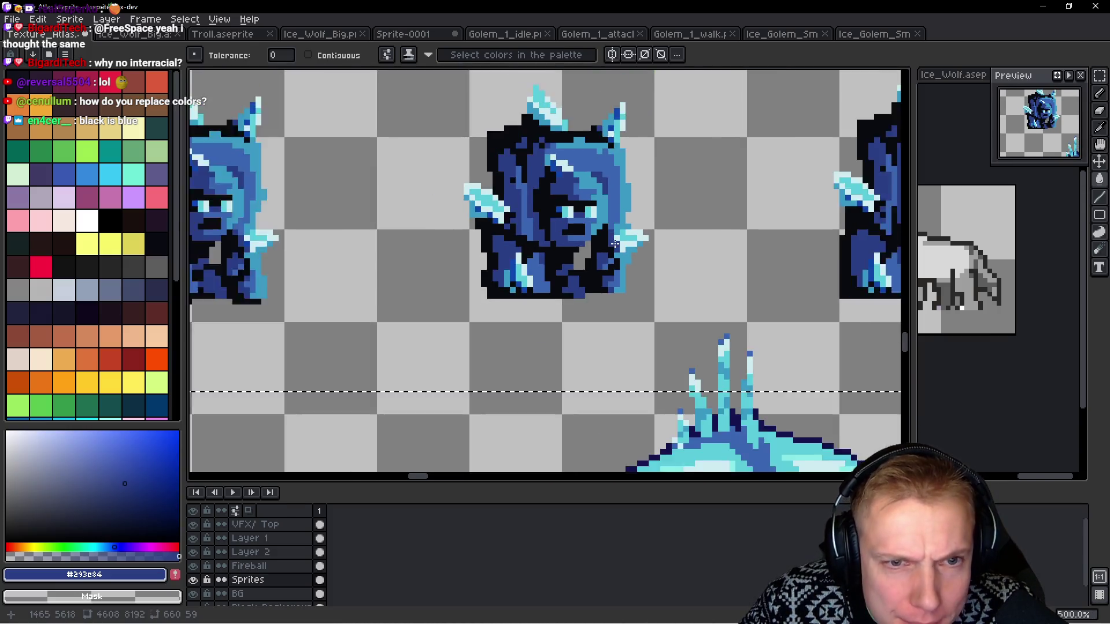
{"action": "scroll", "coordinate": [632, 303], "scroll_direction": "down", "scroll_amount": 1}
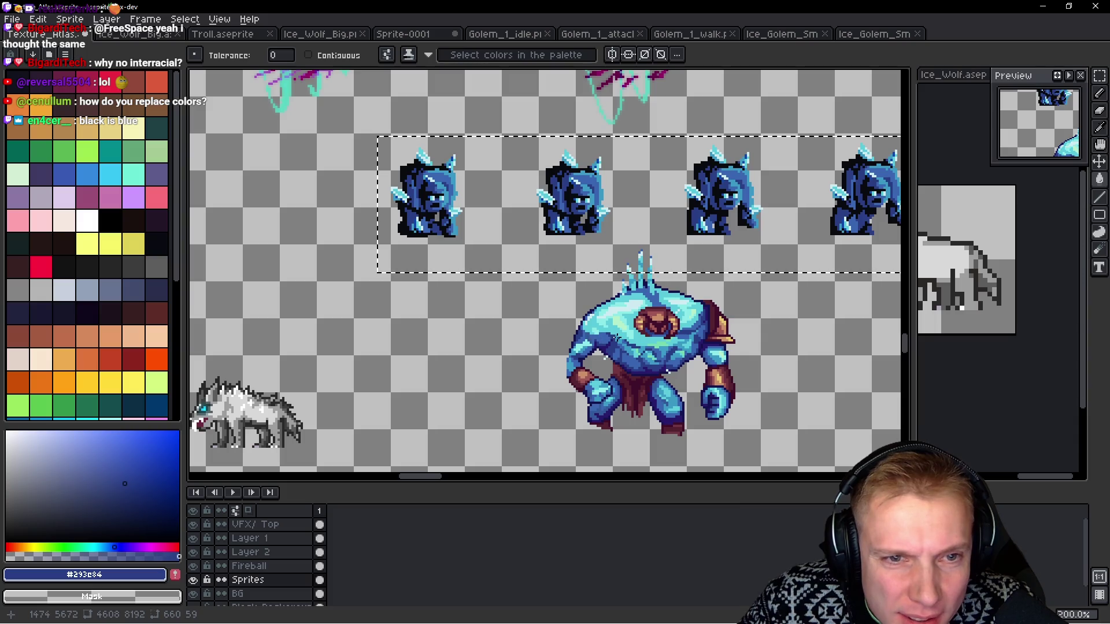
{"action": "scroll", "coordinate": [632, 341], "scroll_direction": "up", "scroll_amount": 7}
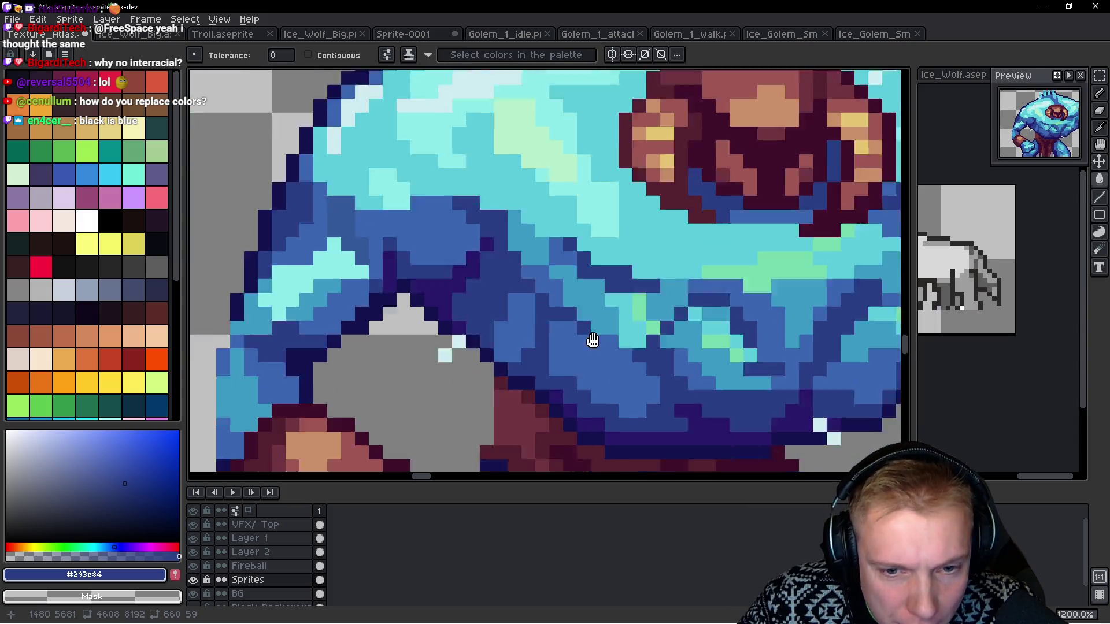
{"action": "key", "text": "alt"}
{"action": "left_click", "coordinate": [661, 354]}
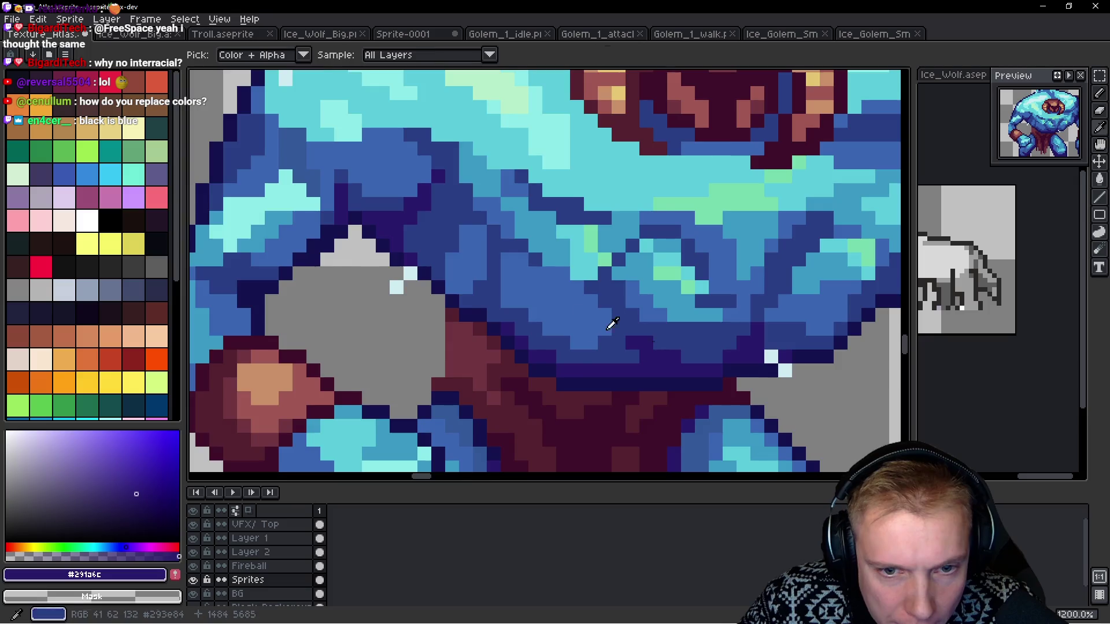
{"action": "scroll", "coordinate": [545, 285], "scroll_direction": "down", "scroll_amount": 3}
{"action": "scroll", "coordinate": [534, 226], "scroll_direction": "up", "scroll_amount": 2}
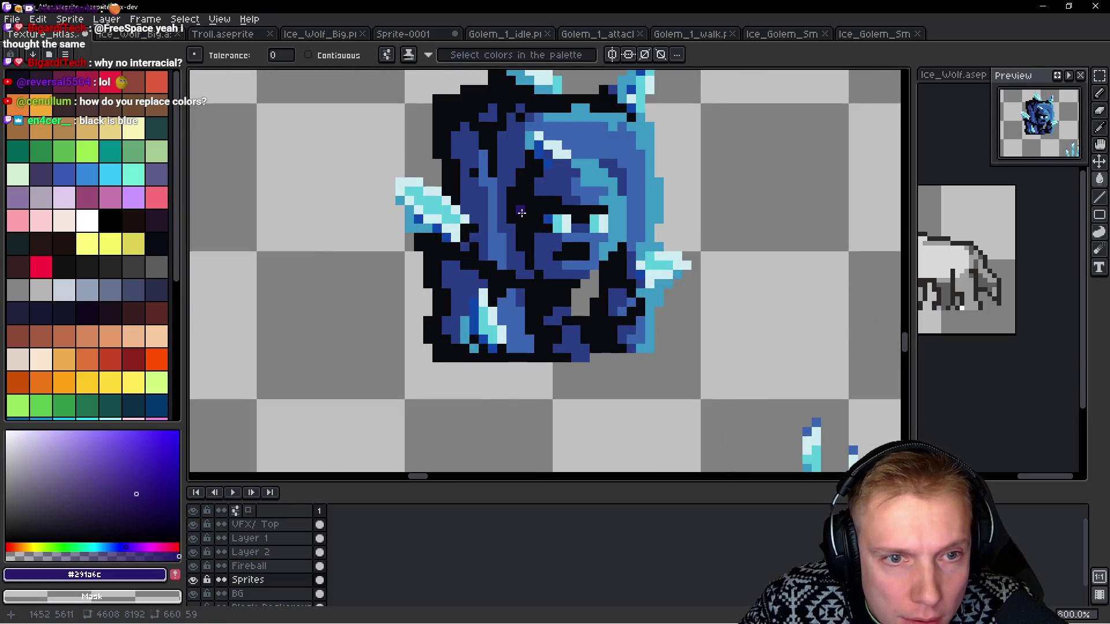
{"action": "left_click", "coordinate": [522, 213]}
{"action": "scroll", "coordinate": [551, 217], "scroll_direction": "down", "scroll_amount": 6}
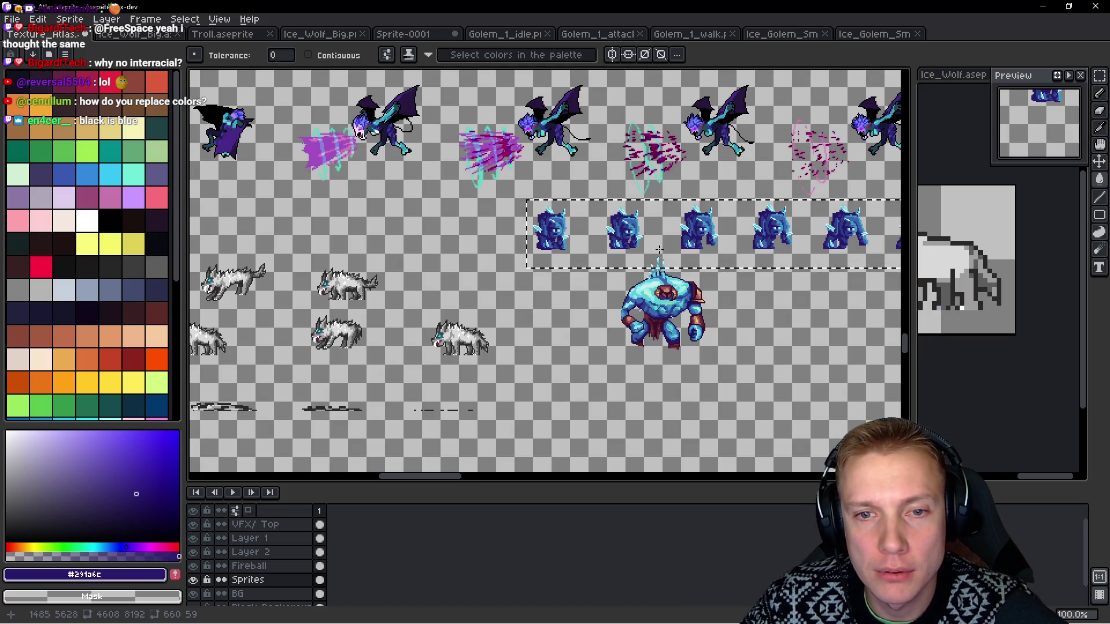
{"action": "left_click_drag", "start_coordinate": [659, 250], "coordinate": [592, 236]}
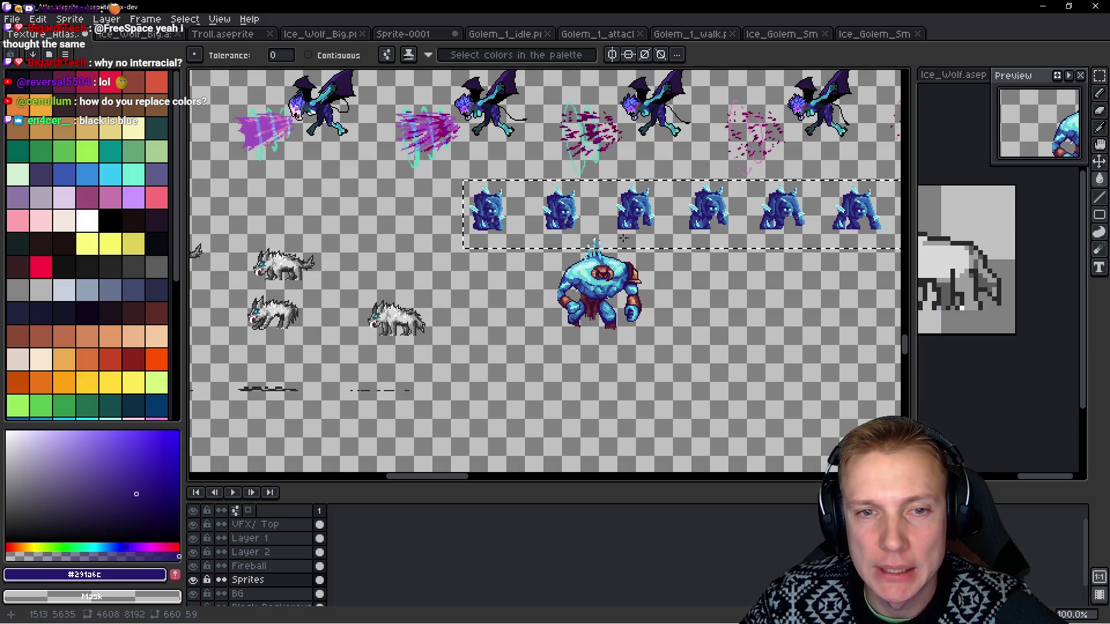
{"action": "scroll", "coordinate": [624, 238], "scroll_direction": "up", "scroll_amount": 1}
{"action": "scroll", "coordinate": [570, 252], "scroll_direction": "down", "scroll_amount": 1}
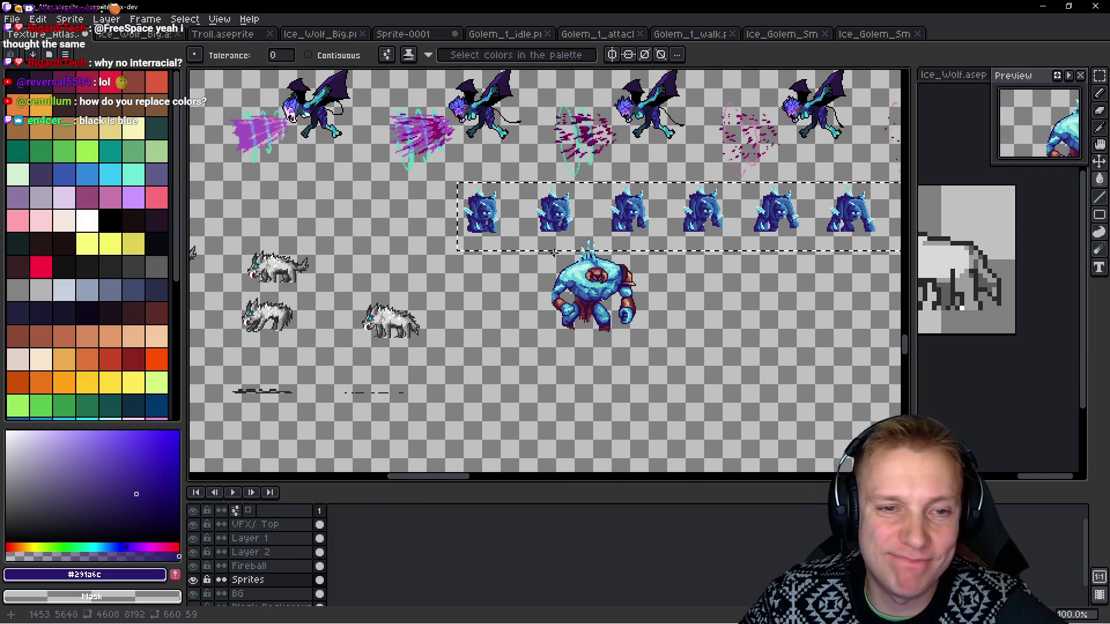
{"action": "scroll", "coordinate": [555, 252], "scroll_direction": "up", "scroll_amount": 2}
{"action": "scroll", "coordinate": [565, 244], "scroll_direction": "down", "scroll_amount": 2}
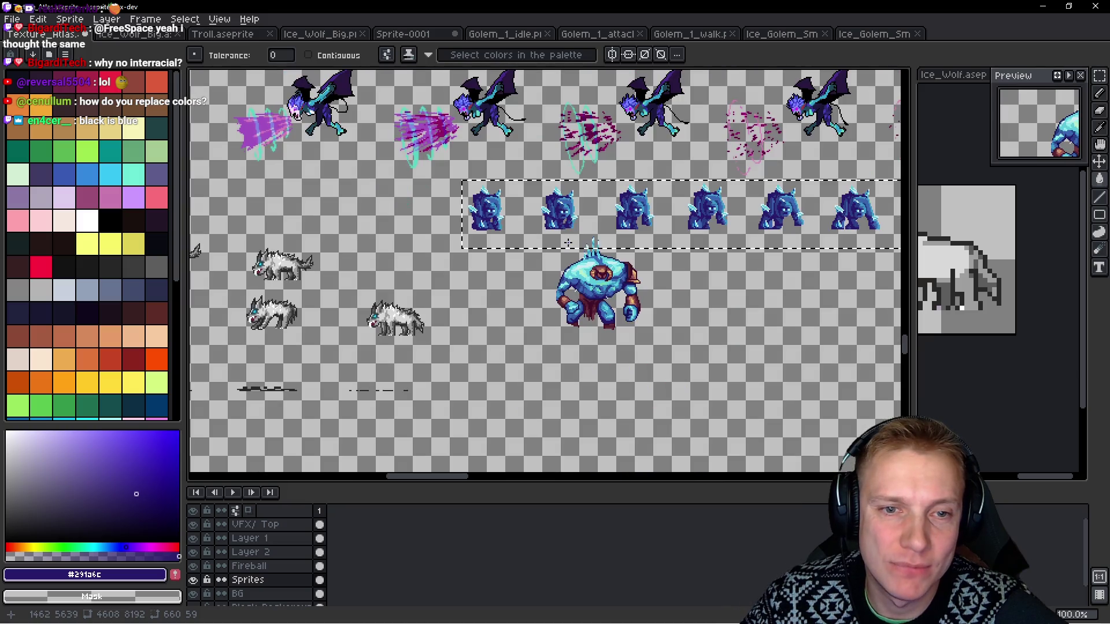
{"action": "scroll", "coordinate": [567, 243], "scroll_direction": "up", "scroll_amount": 1}
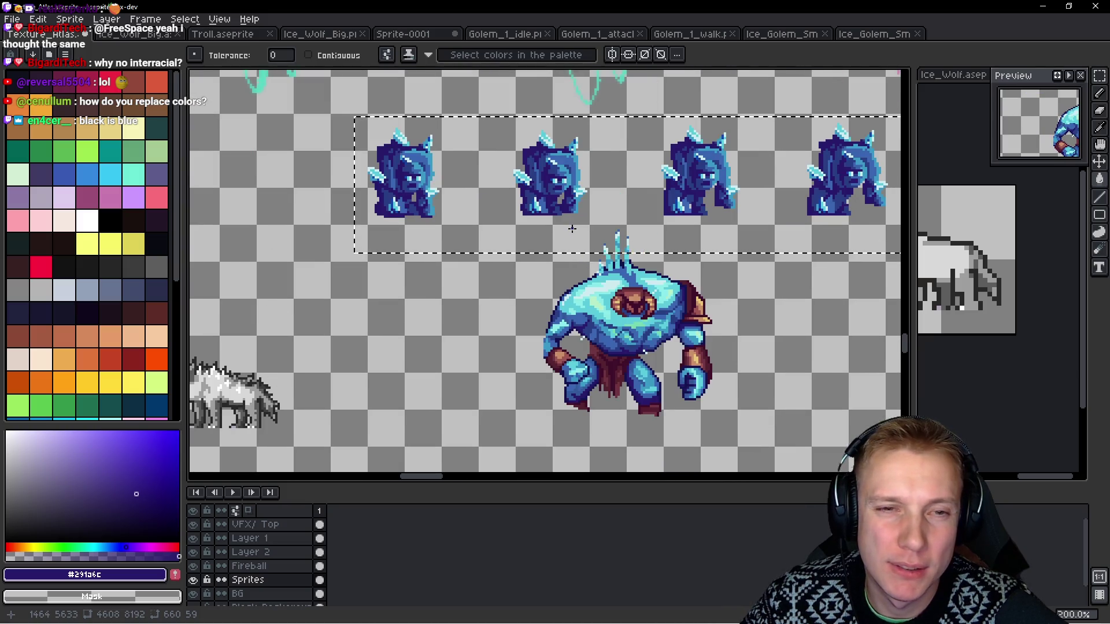
{"action": "scroll", "coordinate": [574, 227], "scroll_direction": "down", "scroll_amount": 1}
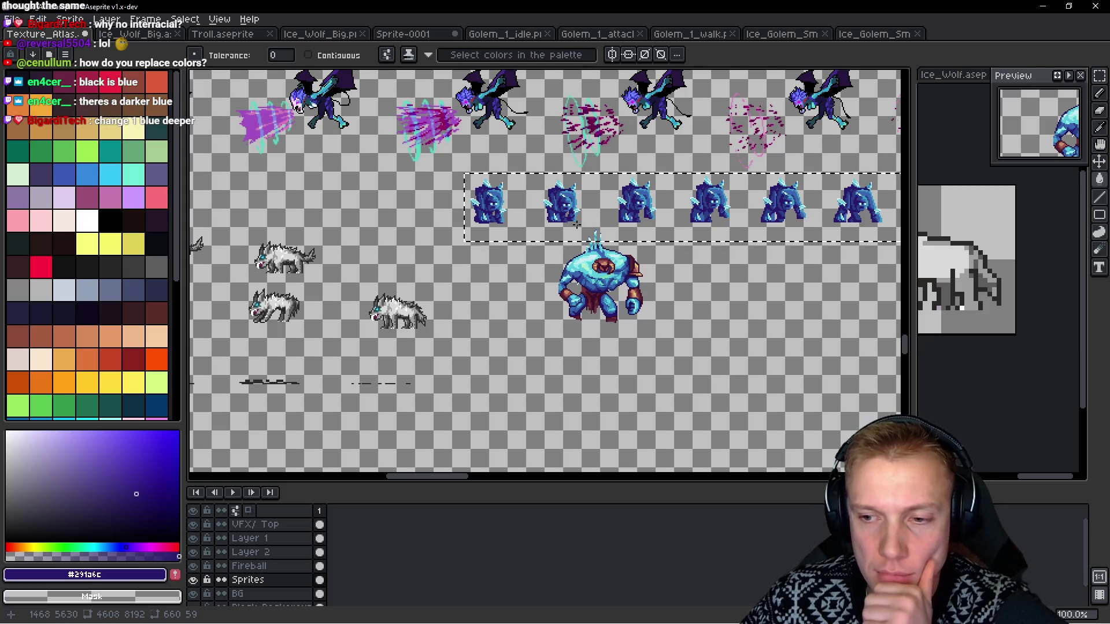
{"action": "scroll", "coordinate": [555, 254], "scroll_direction": "up", "scroll_amount": 2}
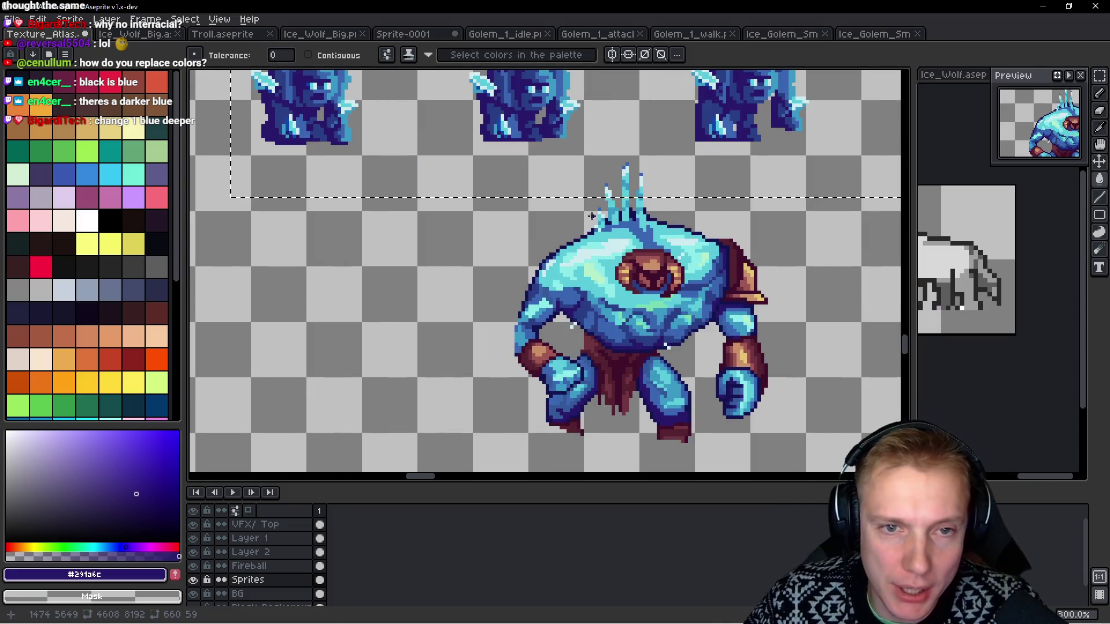
{"action": "key", "text": "v"}
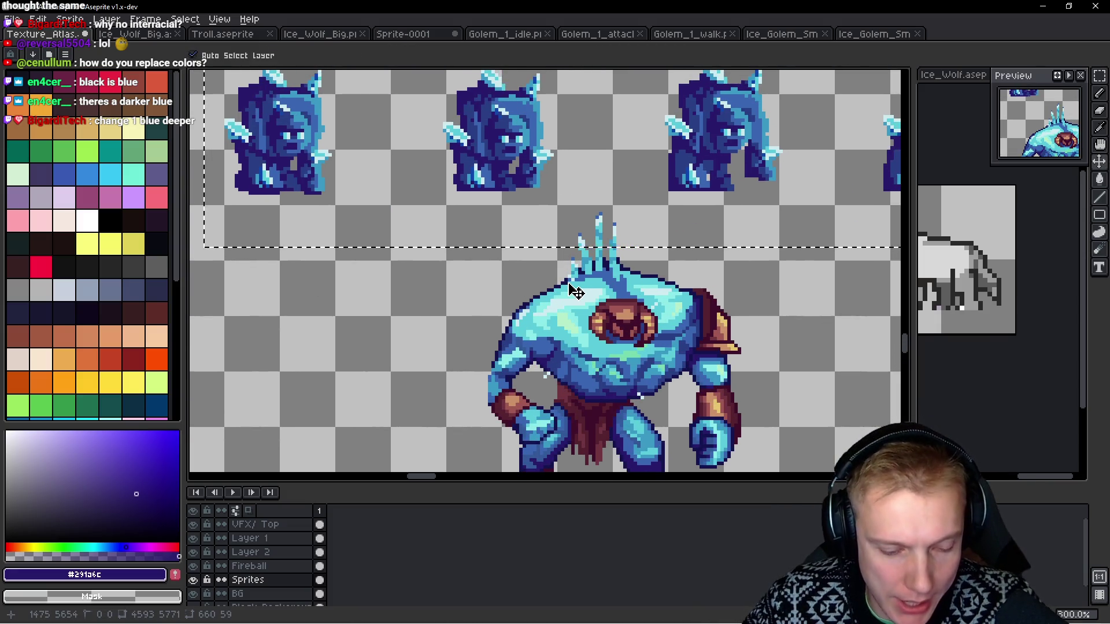
Undo the bright blue Paint Bucket fills on the small golems.
{"action": "key", "text": "ctrl+z"}
{"action": "key", "text": "ctrl+z"}
{"action": "key", "text": "ctrl+z"}
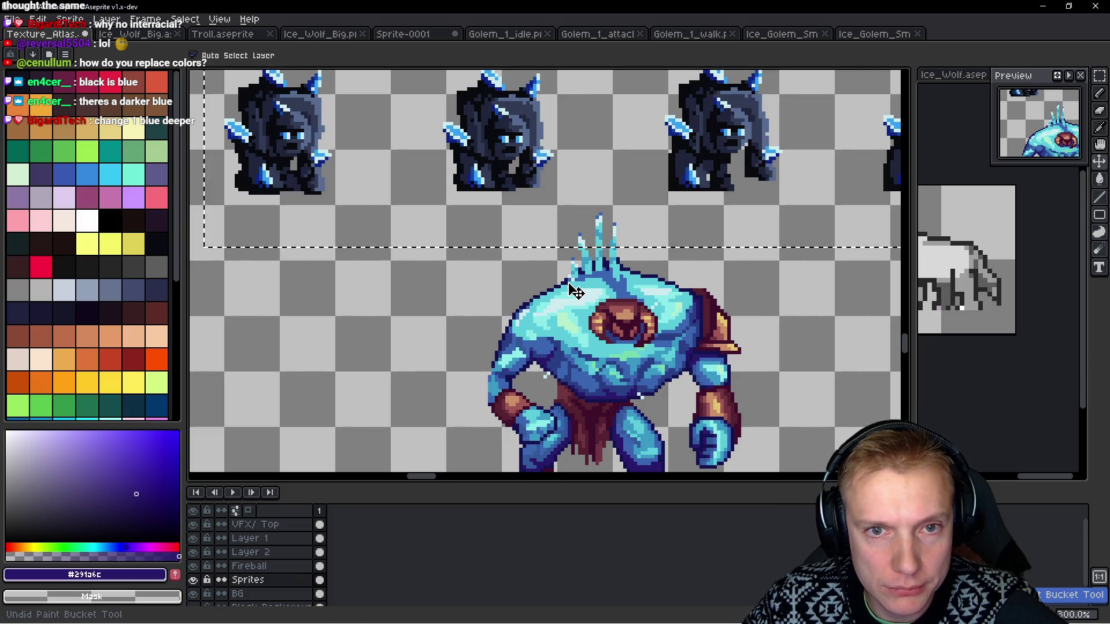
{"action": "key", "text": "w"}
{"action": "scroll", "coordinate": [575, 272], "scroll_direction": "down", "scroll_amount": 2}
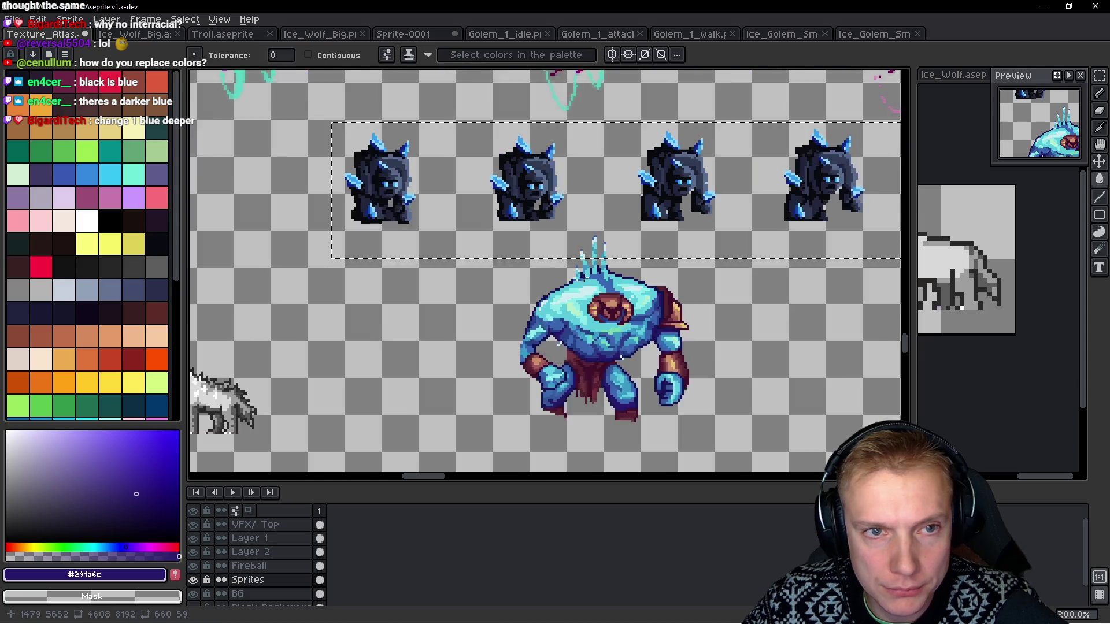
Drag a rectangular marquee around the whole small golem run row.
{"action": "key", "text": "m"}
{"action": "scroll", "coordinate": [561, 253], "scroll_direction": "up", "scroll_amount": 1}
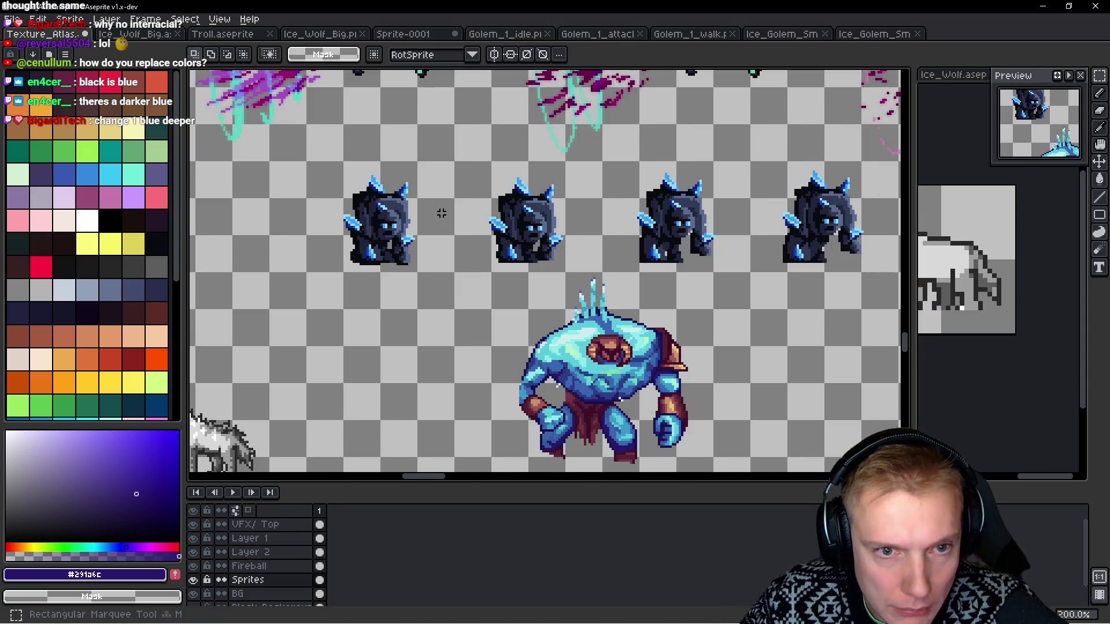
{"action": "mouse_move", "coordinate": [314, 162]}
{"action": "left_mouse_down"}
{"action": "mouse_move", "coordinate": [899, 300]}
{"action": "mouse_move", "coordinate": [899, 267]}
{"action": "mouse_move", "coordinate": [718, 268]}
{"action": "mouse_move", "coordinate": [741, 273]}
{"action": "left_mouse_up"}
{"action": "scroll", "coordinate": [740, 322], "scroll_direction": "left", "scroll_amount": 5}
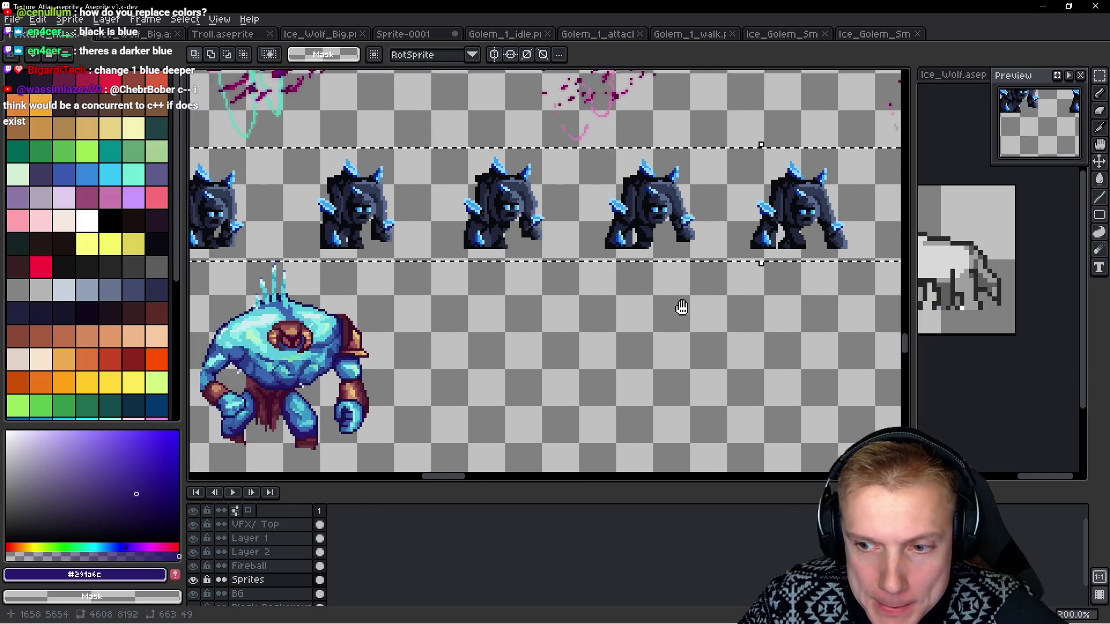
{"action": "scroll", "coordinate": [383, 347], "scroll_direction": "left", "scroll_amount": 5}
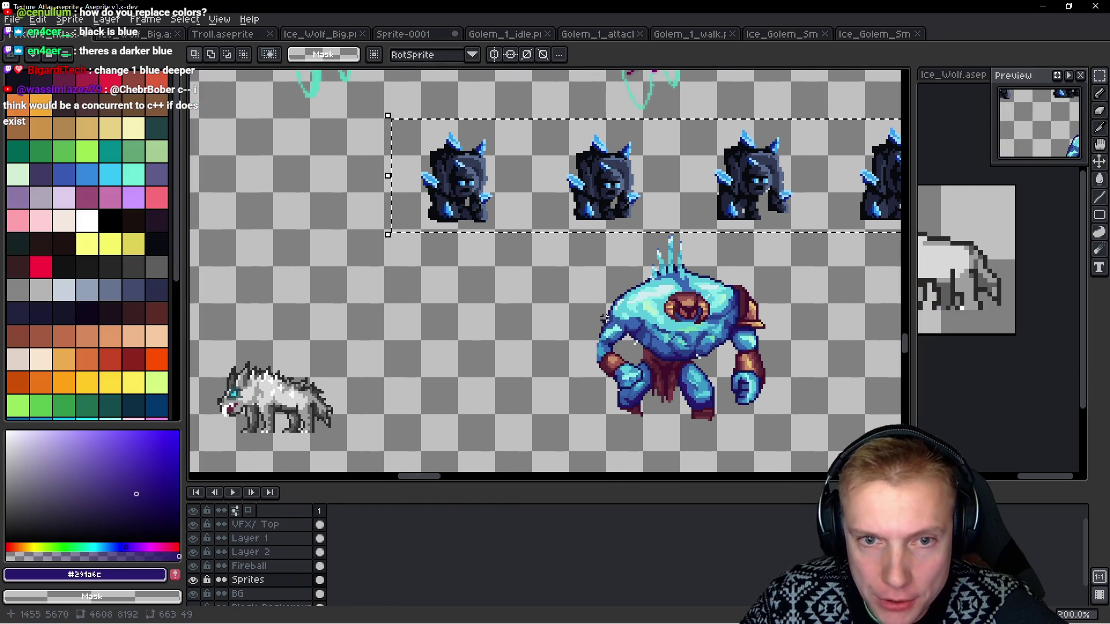
{"action": "scroll", "coordinate": [566, 281], "scroll_direction": "up", "scroll_amount": 2}
{"action": "scroll", "coordinate": [566, 281], "scroll_direction": "up", "scroll_amount": 1}
Sample a dark navy colour from the big golem for the small golem bodies.
{"action": "key", "text": "w"}
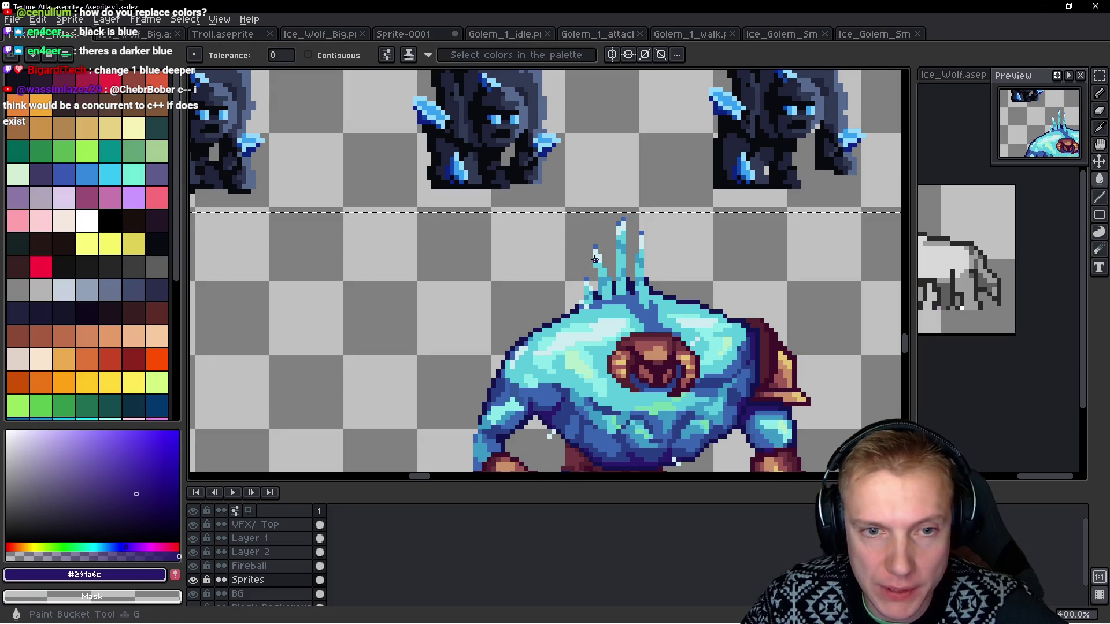
{"action": "scroll", "coordinate": [643, 225], "scroll_direction": "up", "scroll_amount": 1}
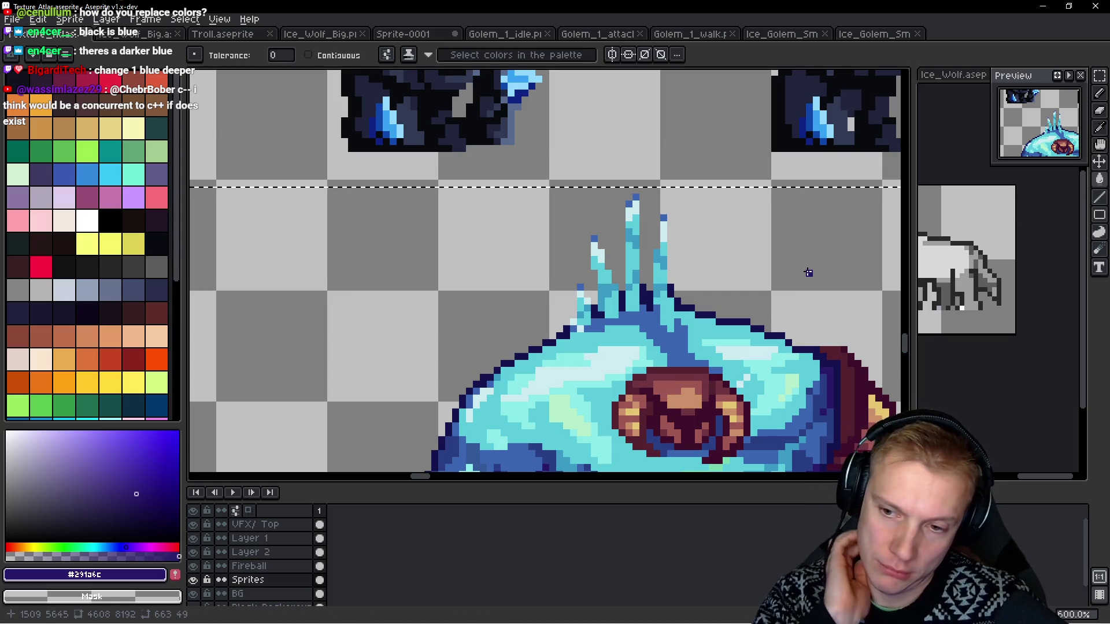
{"action": "scroll", "coordinate": [692, 273], "scroll_direction": "down", "scroll_amount": 5}
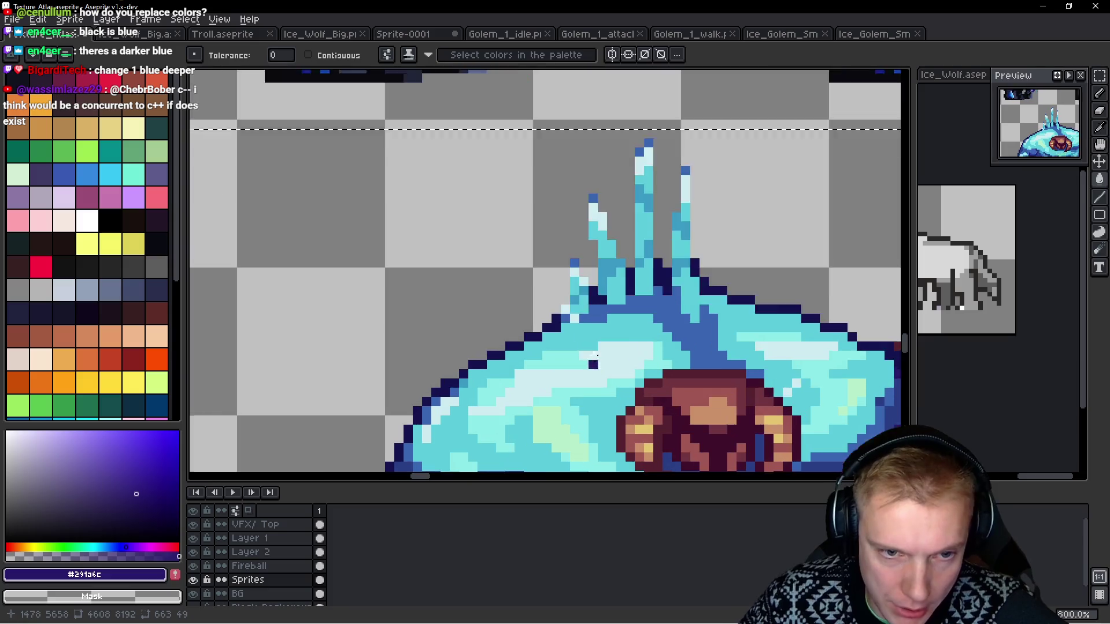
{"action": "scroll", "coordinate": [673, 322], "scroll_direction": "up", "scroll_amount": 4}
{"action": "key", "text": "i"}
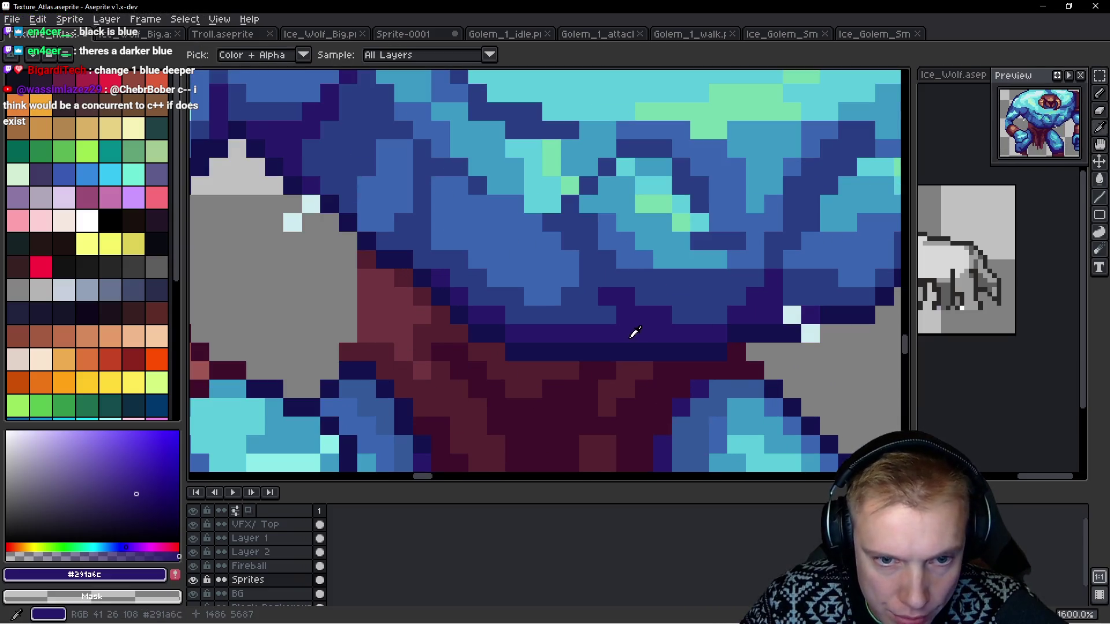
{"action": "scroll", "coordinate": [637, 342], "scroll_direction": "down", "scroll_amount": 2}
{"action": "scroll", "coordinate": [638, 326], "scroll_direction": "down", "scroll_amount": 3}
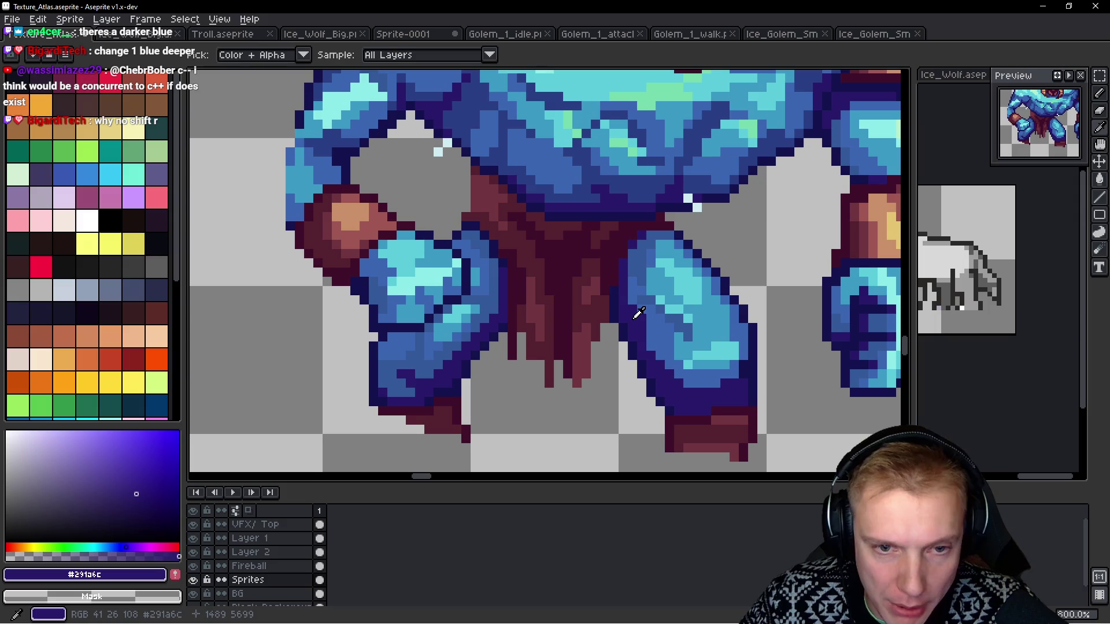
{"action": "key", "text": "w"}
{"action": "scroll", "coordinate": [643, 306], "scroll_direction": "down", "scroll_amount": 2}
{"action": "scroll", "coordinate": [578, 289], "scroll_direction": "up", "scroll_amount": 5}
{"action": "scroll", "coordinate": [566, 301], "scroll_direction": "up", "scroll_amount": 2}
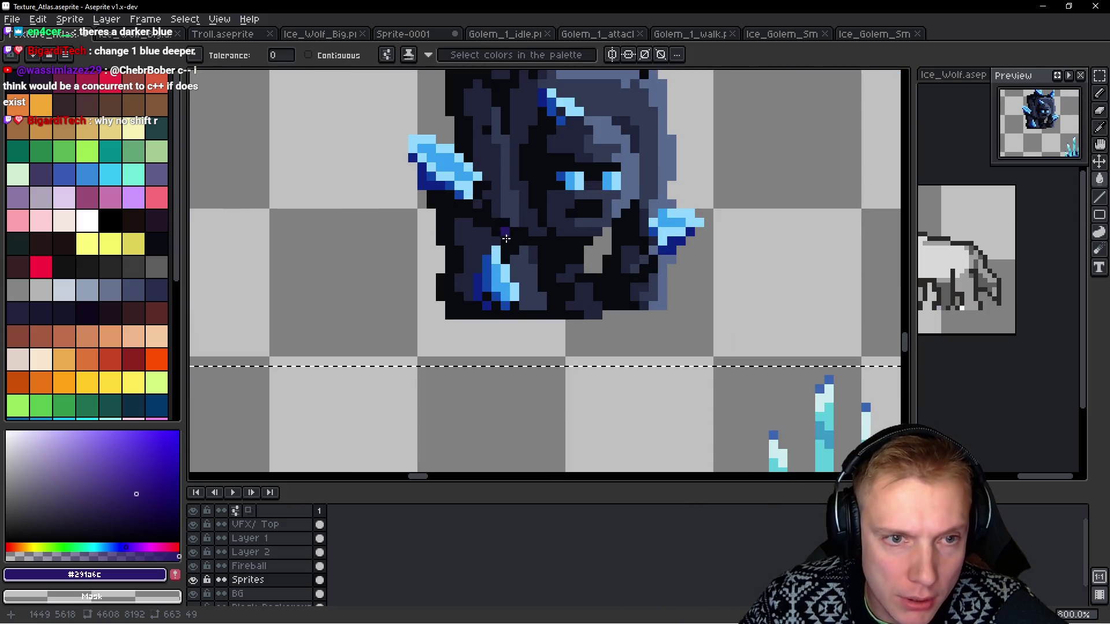
{"action": "scroll", "coordinate": [565, 302], "scroll_direction": "down", "scroll_amount": 5}
{"action": "scroll", "coordinate": [659, 297], "scroll_direction": "up", "scroll_amount": 4}
{"action": "left_click", "coordinate": [622, 272], "text": "alt"}
Sample the navy purple from the big golem's waist.
{"action": "scroll", "coordinate": [622, 272], "scroll_direction": "down", "scroll_amount": 4}
{"action": "scroll", "coordinate": [555, 249], "scroll_direction": "up", "scroll_amount": 3}
{"action": "scroll", "coordinate": [491, 227], "scroll_direction": "up", "scroll_amount": 4}
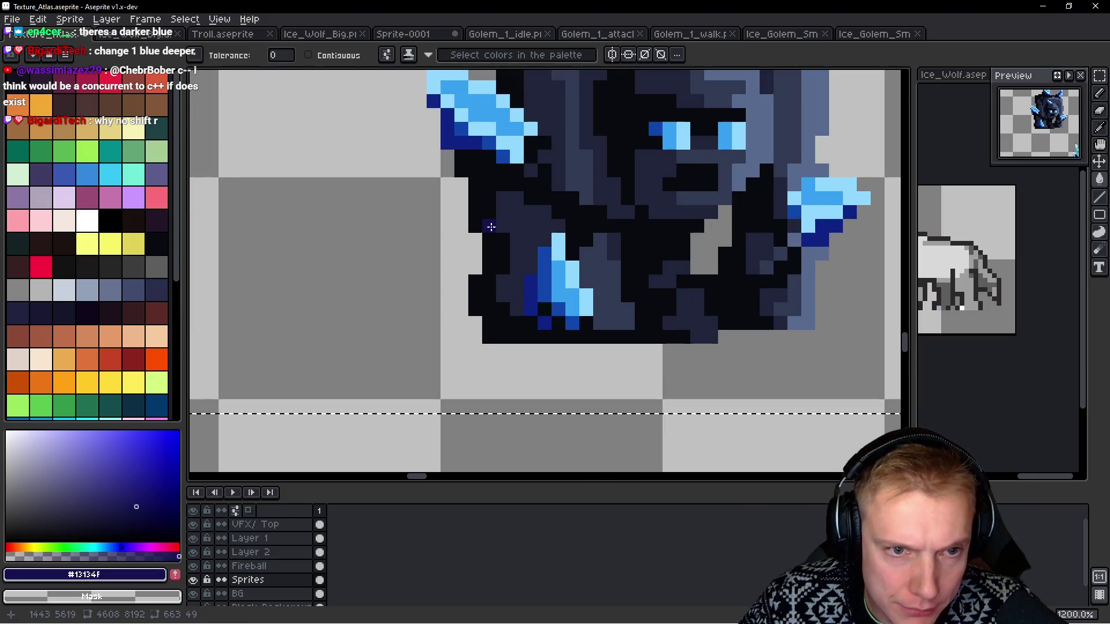
{"action": "scroll", "coordinate": [578, 289], "scroll_direction": "down", "scroll_amount": 4}
{"action": "mouse_move", "coordinate": [624, 306]}
{"action": "left_mouse_down"}
{"action": "mouse_move", "coordinate": [613, 152]}
{"action": "mouse_move", "coordinate": [642, 130]}
{"action": "left_mouse_up"}
{"action": "scroll", "coordinate": [731, 263], "scroll_direction": "up", "scroll_amount": 4}
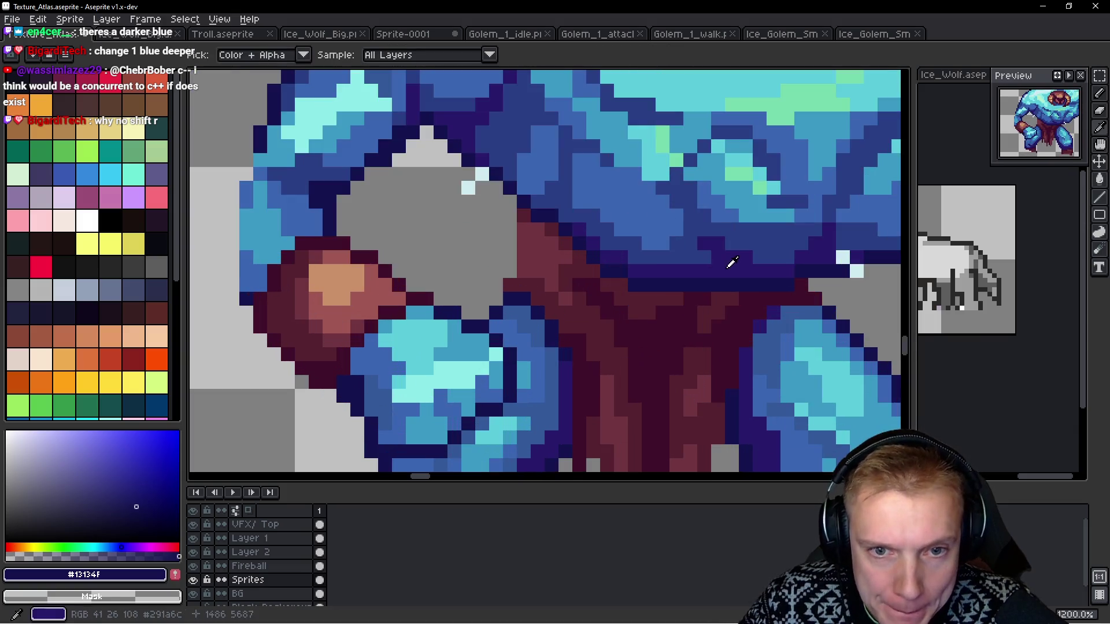
{"action": "left_click", "coordinate": [734, 262], "text": "alt"}
{"action": "scroll", "coordinate": [735, 262], "scroll_direction": "down", "scroll_amount": 3}
{"action": "mouse_move", "coordinate": [578, 145]}
{"action": "left_mouse_down"}
{"action": "mouse_move", "coordinate": [582, 280]}
{"action": "mouse_move", "coordinate": [494, 323]}
{"action": "left_mouse_up"}
Sample a mid blue from the big golem's body.
{"action": "key", "text": "w"}
{"action": "scroll", "coordinate": [537, 227], "scroll_direction": "up", "scroll_amount": 2}
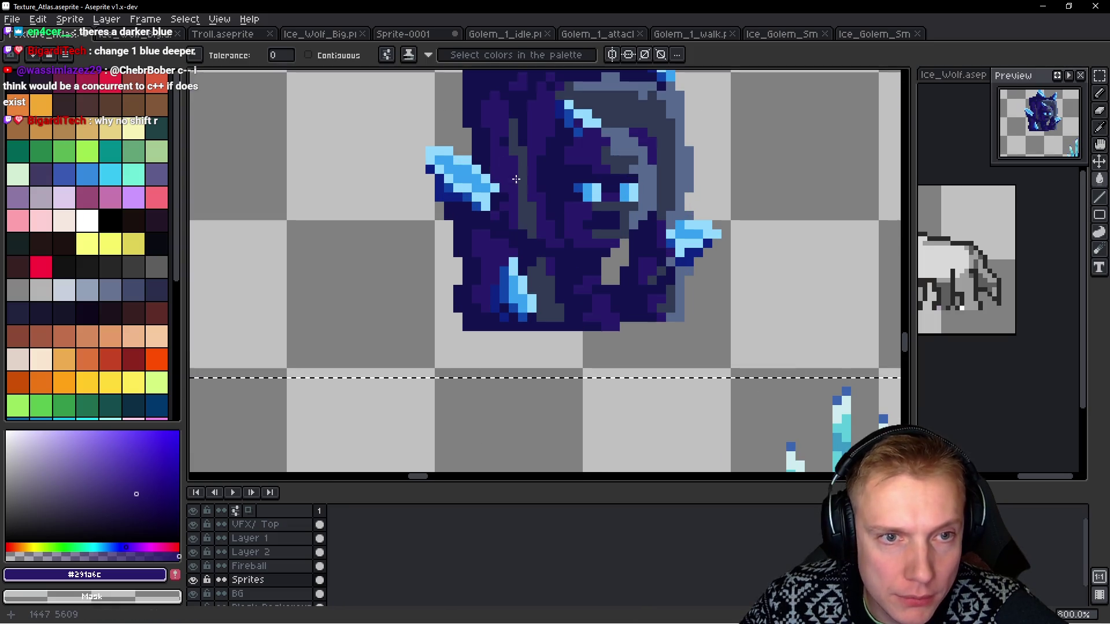
{"action": "scroll", "coordinate": [516, 179], "scroll_direction": "down", "scroll_amount": 2}
{"action": "left_click_drag", "start_coordinate": [602, 297], "coordinate": [602, 222]}
{"action": "scroll", "coordinate": [684, 434], "scroll_direction": "up", "scroll_amount": 1}
{"action": "mouse_move", "coordinate": [684, 434]}
{"action": "left_mouse_down"}
{"action": "mouse_move", "coordinate": [507, 376]}
{"action": "mouse_move", "coordinate": [498, 258]}
{"action": "mouse_move", "coordinate": [510, 205]}
{"action": "left_mouse_up"}
{"action": "scroll", "coordinate": [630, 376], "scroll_direction": "up", "scroll_amount": 3}
{"action": "key", "text": "i"}
{"action": "left_click", "coordinate": [631, 376]}
Return to the Paint Bucket with the small golems and big golem both in view.
{"action": "key", "text": "w"}
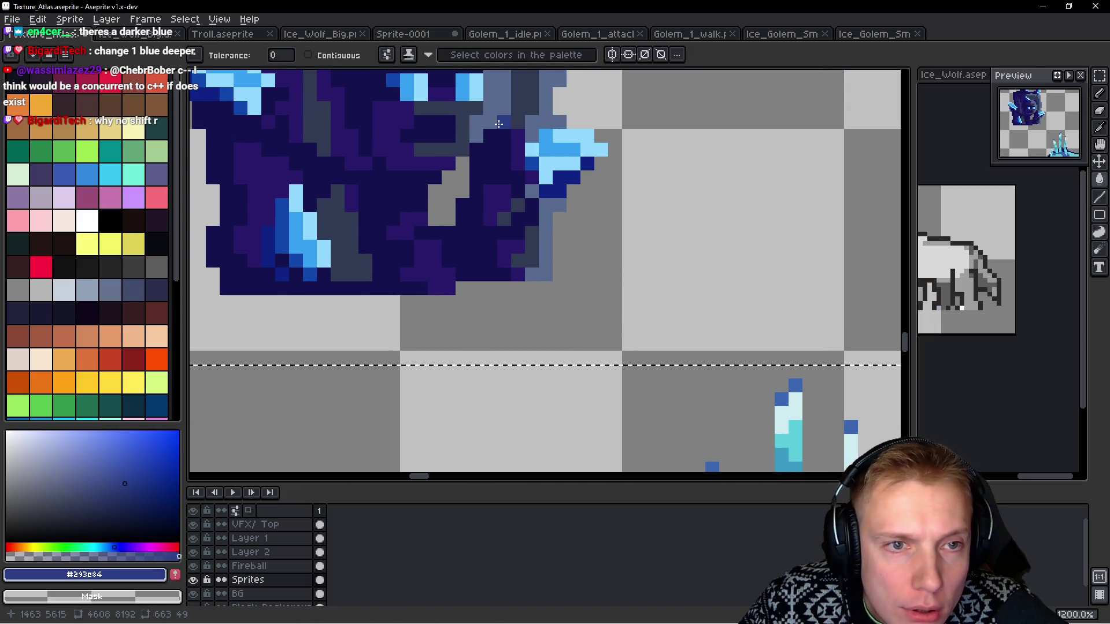
{"action": "scroll", "coordinate": [553, 125], "scroll_direction": "down", "scroll_amount": 5}
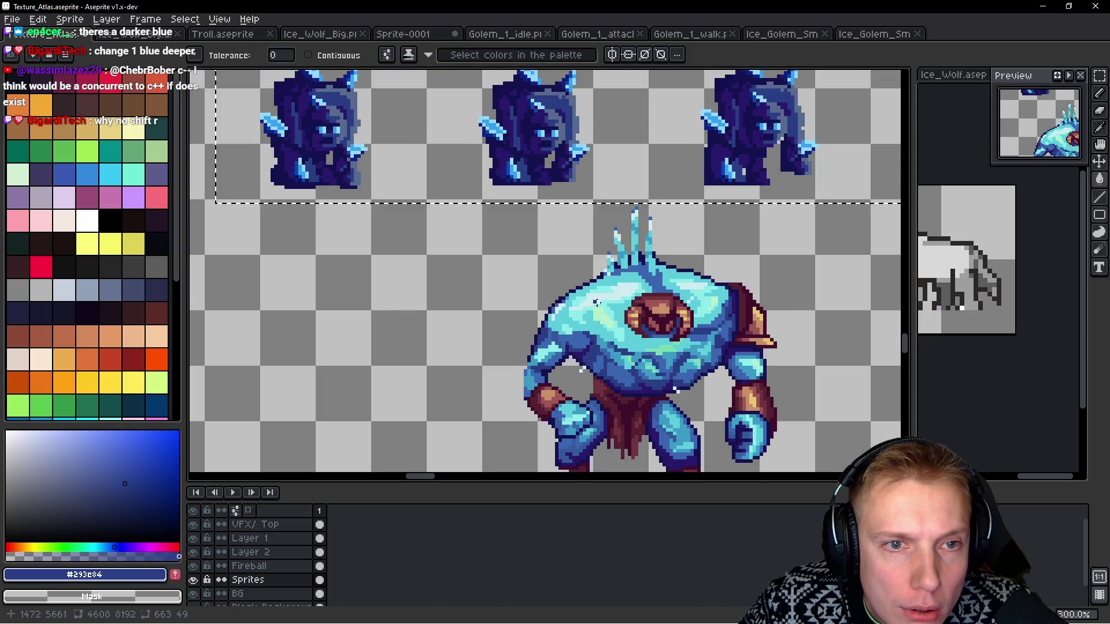
{"action": "left_click_drag", "start_coordinate": [599, 339], "coordinate": [606, 306]}
{"action": "scroll", "coordinate": [606, 306], "scroll_direction": "up", "scroll_amount": 3}
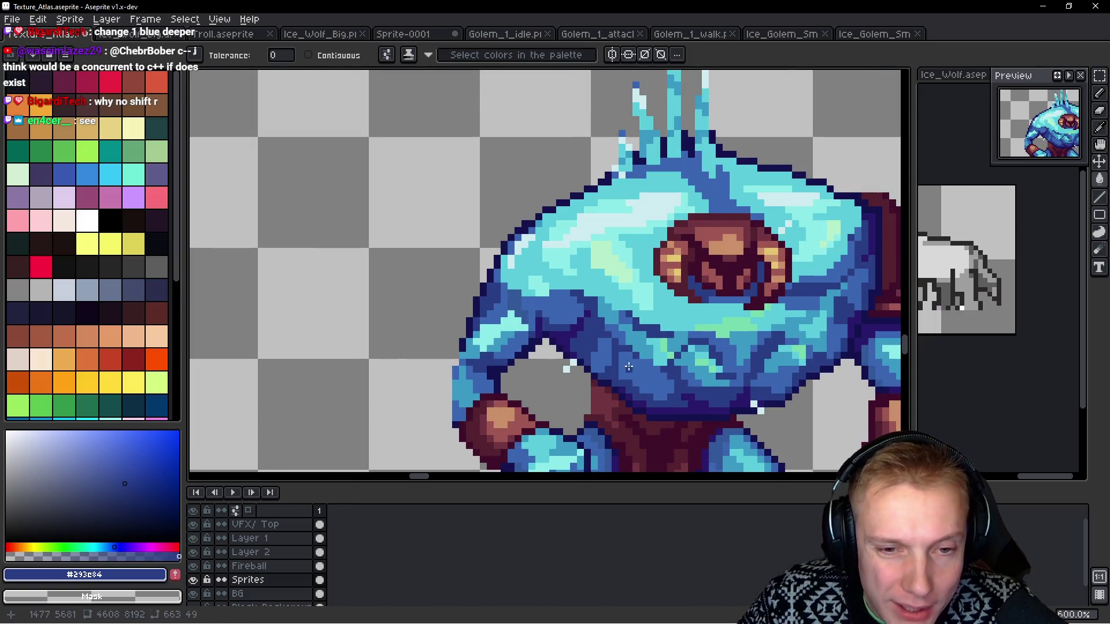
{"action": "scroll", "coordinate": [624, 335], "scroll_direction": "up", "scroll_amount": 1}
{"action": "scroll", "coordinate": [646, 370], "scroll_direction": "up", "scroll_amount": 2}
{"action": "scroll", "coordinate": [660, 368], "scroll_direction": "down", "scroll_amount": 3}
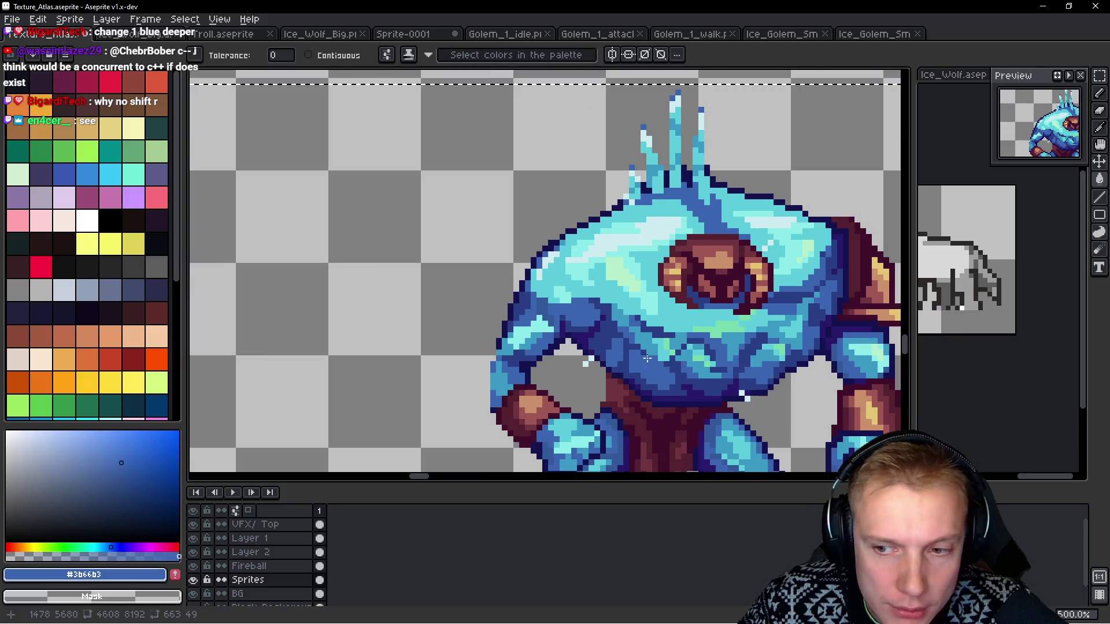
{"action": "scroll", "coordinate": [570, 248], "scroll_direction": "up", "scroll_amount": 2}
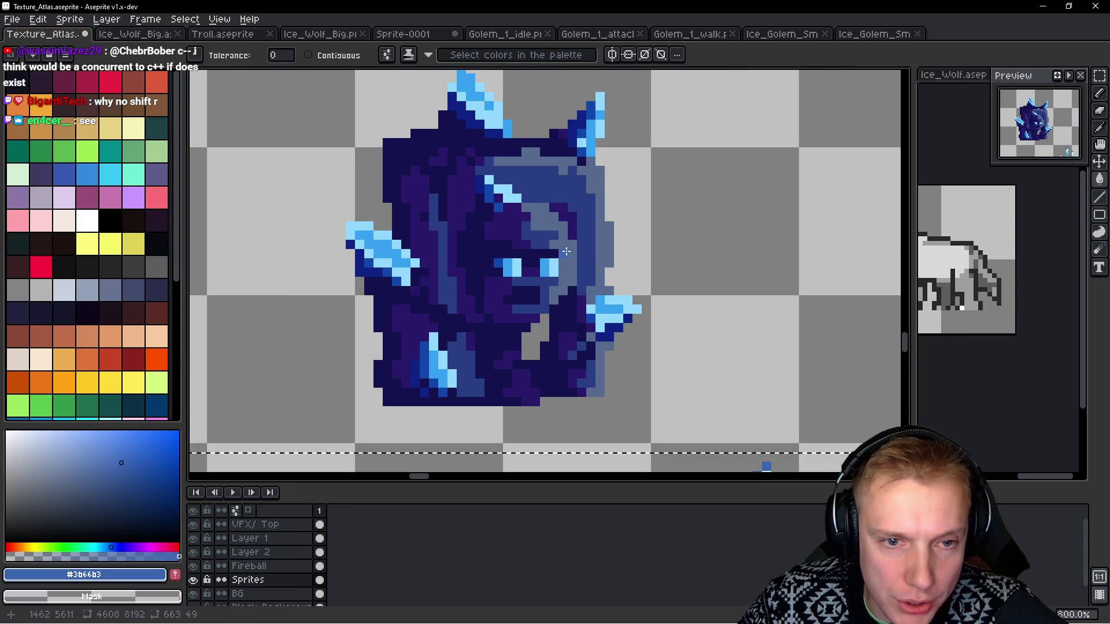
{"action": "scroll", "coordinate": [628, 242], "scroll_direction": "down", "scroll_amount": 4}
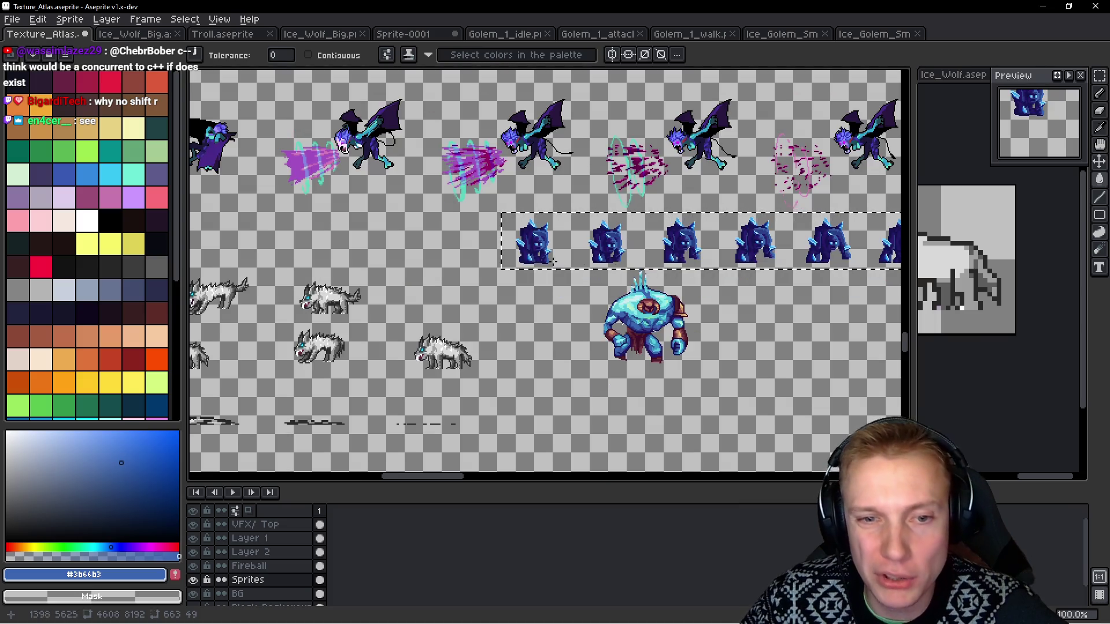
Sample the light cyan and then the pale ice highlight from the big ice golem.
{"action": "left_click_drag", "start_coordinate": [717, 282], "coordinate": [601, 256]}
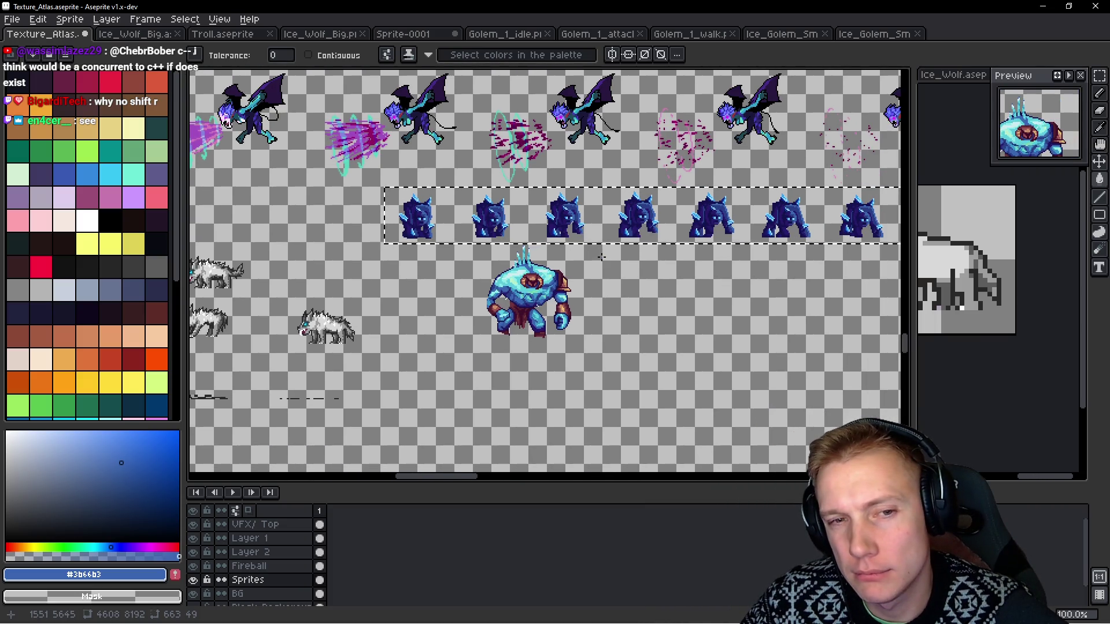
{"action": "scroll", "coordinate": [578, 266], "scroll_direction": "up", "scroll_amount": 3}
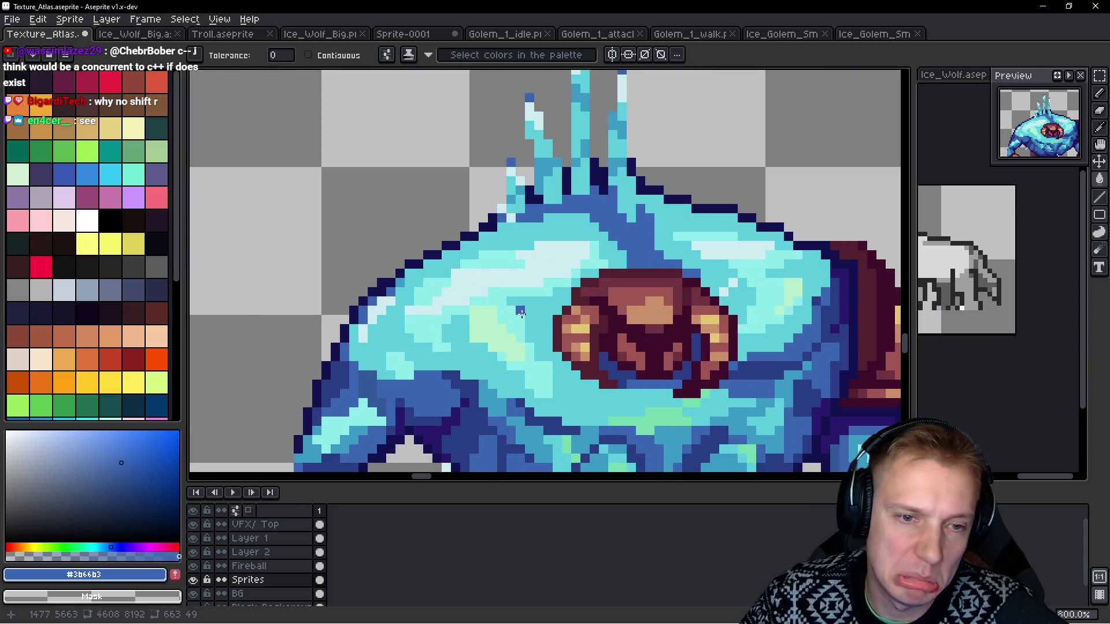
{"action": "left_click", "coordinate": [550, 310], "text": "alt"}
{"action": "scroll", "coordinate": [551, 245], "scroll_direction": "down", "scroll_amount": 1}
{"action": "left_click_drag", "start_coordinate": [551, 245], "coordinate": [581, 442]}
{"action": "scroll", "coordinate": [496, 275], "scroll_direction": "up", "scroll_amount": 2}
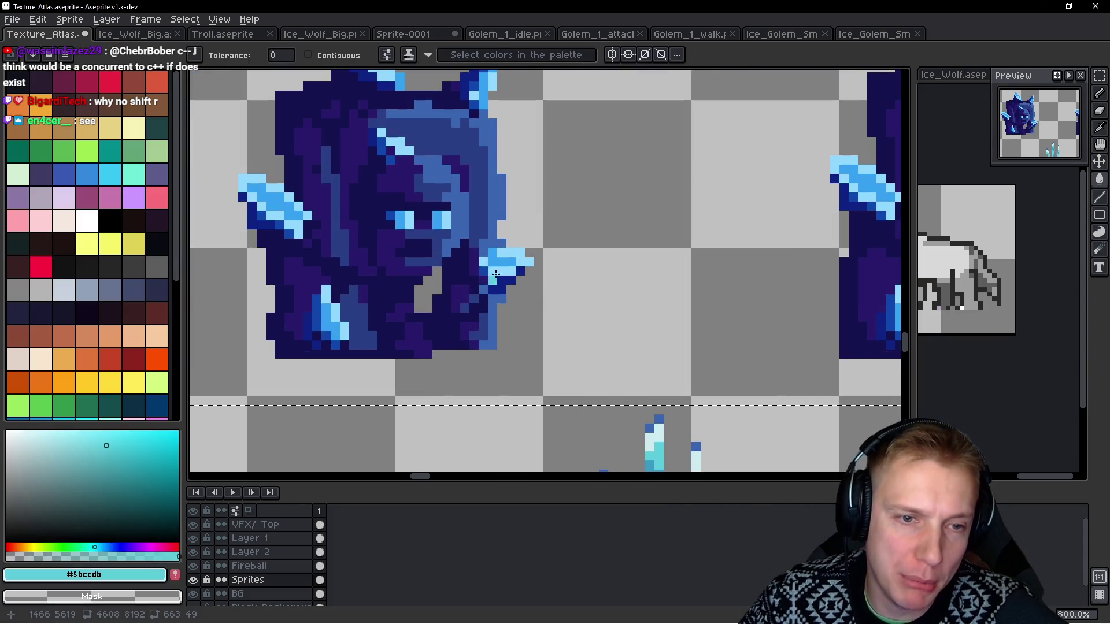
{"action": "scroll", "coordinate": [601, 268], "scroll_direction": "down", "scroll_amount": 5}
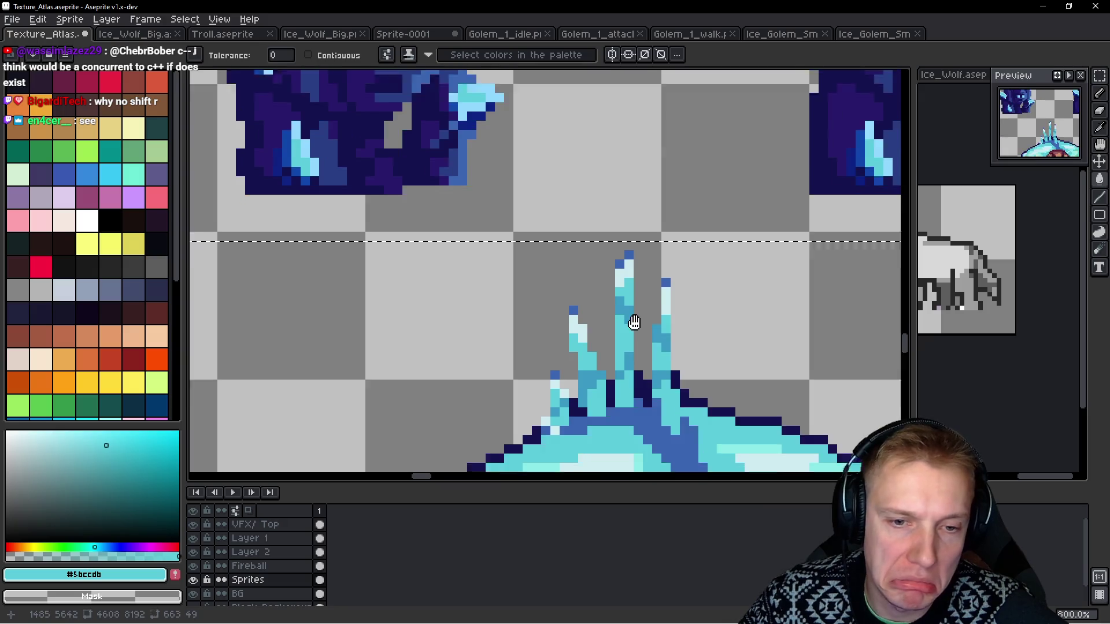
{"action": "left_click", "coordinate": [616, 238]}
Return to the fill tool, then Alt-sample the mid blue from the big golem.
{"action": "key", "text": "w"}
{"action": "scroll", "coordinate": [570, 277], "scroll_direction": "up", "scroll_amount": 4}
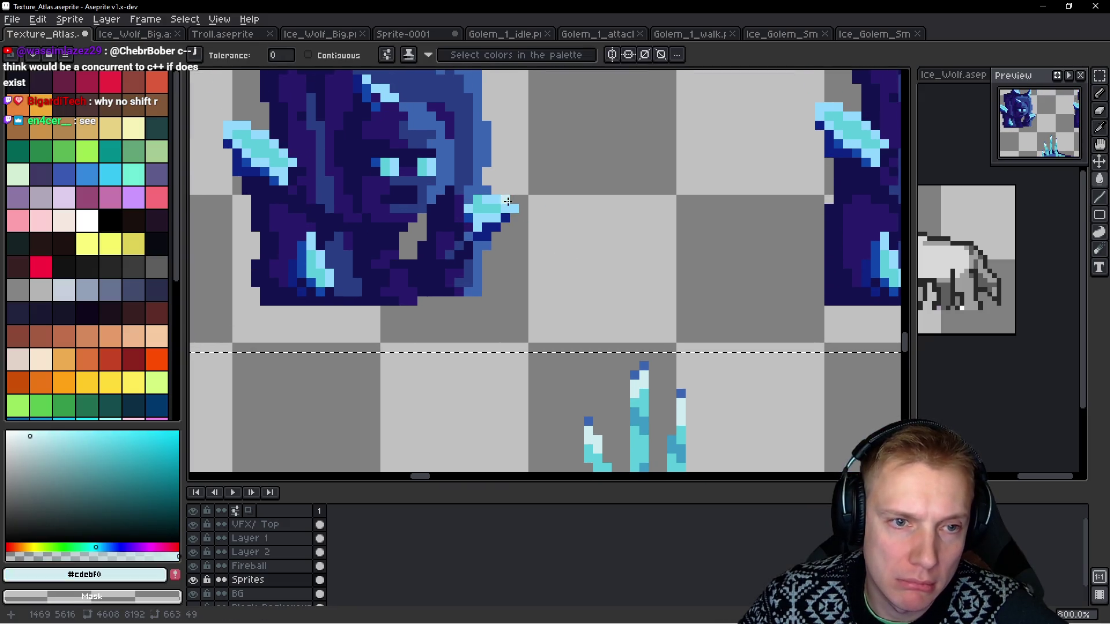
{"action": "scroll", "coordinate": [548, 212], "scroll_direction": "down", "scroll_amount": 2}
{"action": "scroll", "coordinate": [587, 263], "scroll_direction": "down", "scroll_amount": 3}
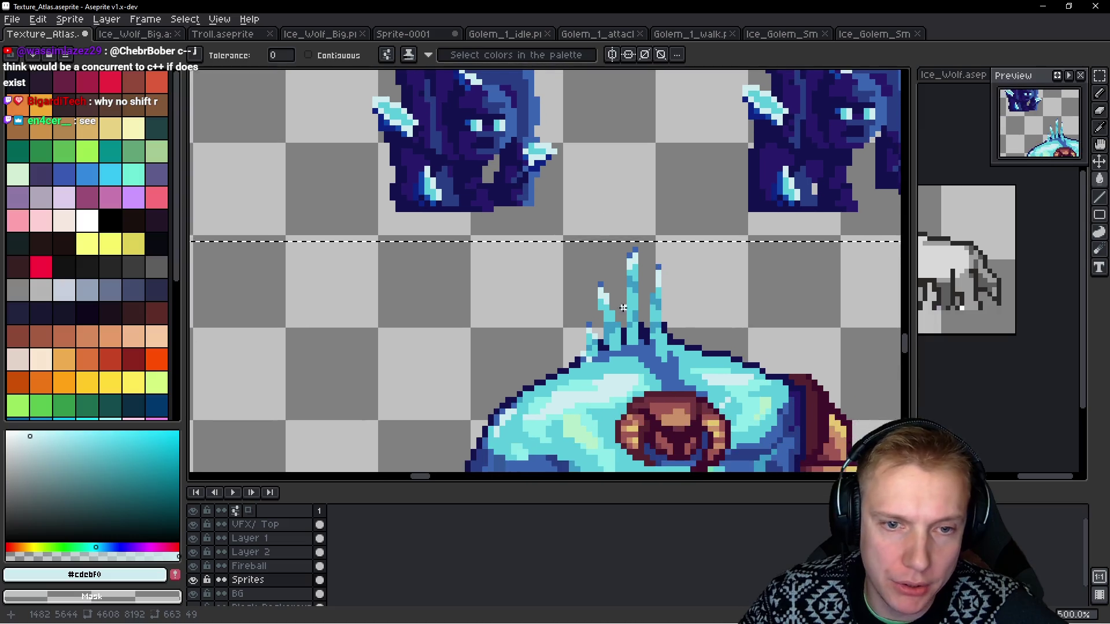
{"action": "scroll", "coordinate": [647, 295], "scroll_direction": "up", "scroll_amount": 2}
{"action": "key", "text": "alt"}
{"action": "left_click", "coordinate": [639, 285]}
{"action": "left_click", "coordinate": [639, 258]}
Pick the pale mint #b7eecb highlight from the big golem as the foreground colour.
{"action": "scroll", "coordinate": [578, 277], "scroll_direction": "up", "scroll_amount": 4}
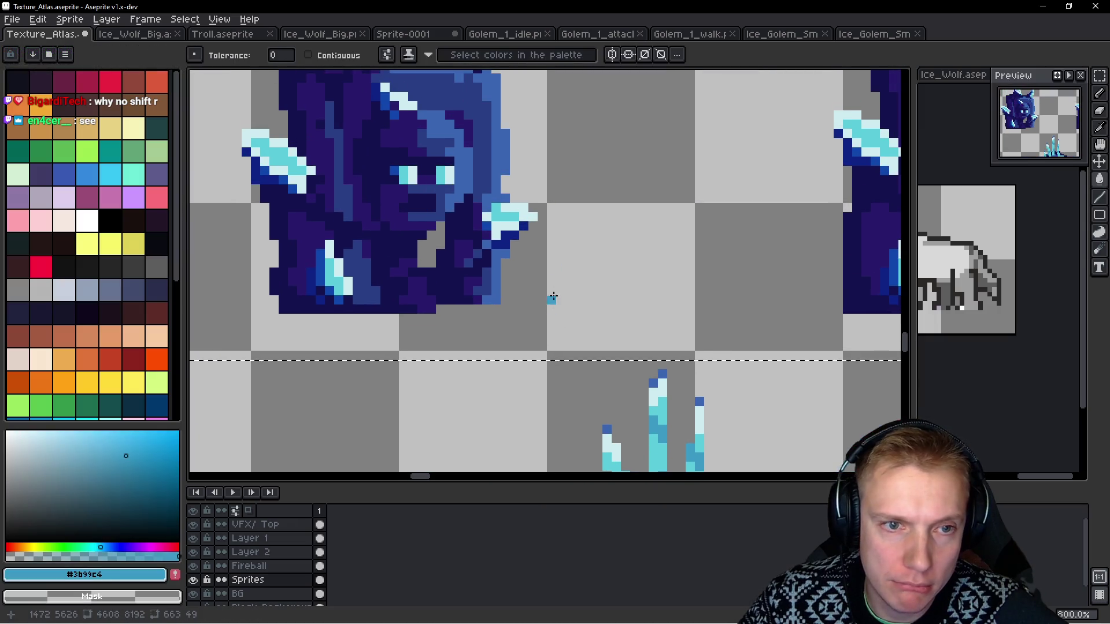
{"action": "scroll", "coordinate": [578, 260], "scroll_direction": "down", "scroll_amount": 2}
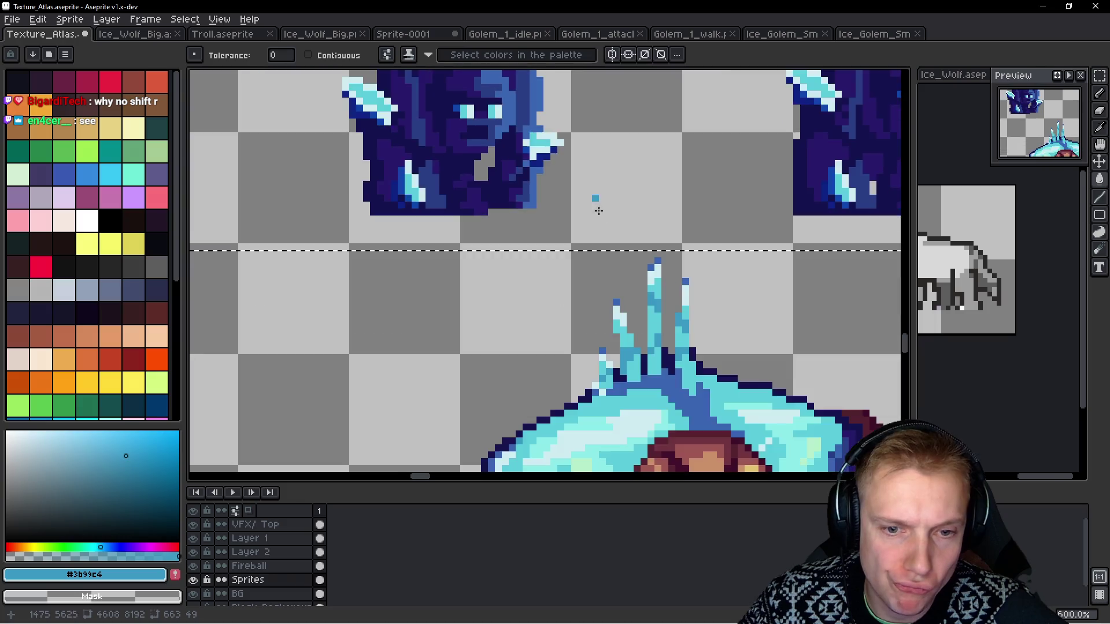
{"action": "scroll", "coordinate": [653, 296], "scroll_direction": "up", "scroll_amount": 3}
{"action": "scroll", "coordinate": [463, 218], "scroll_direction": "up", "scroll_amount": 5}
{"action": "scroll", "coordinate": [524, 315], "scroll_direction": "left", "scroll_amount": 2}
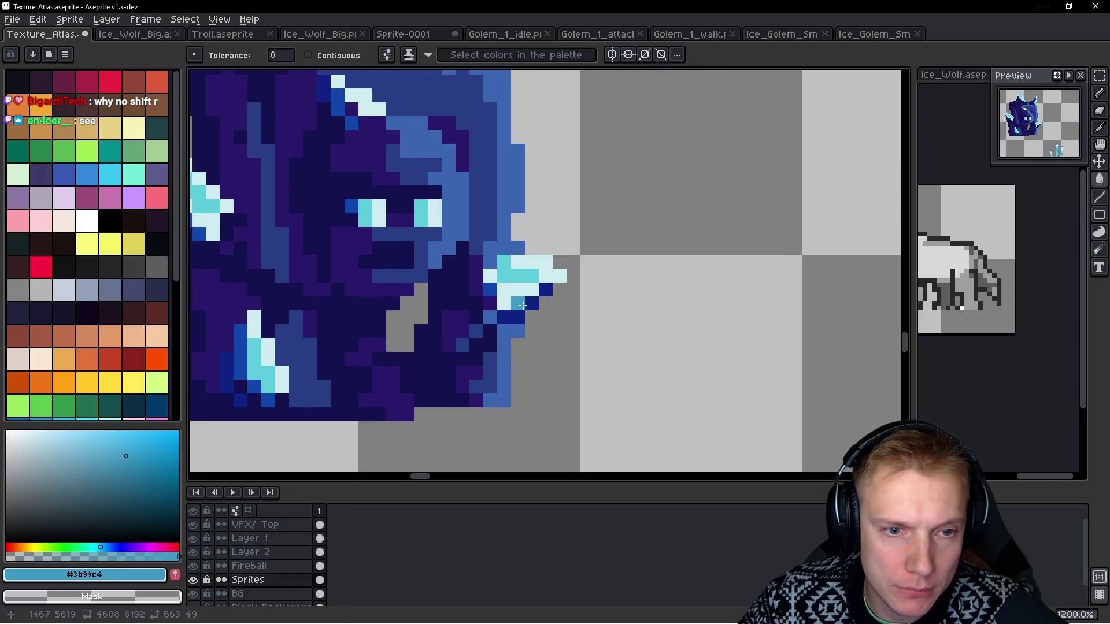
{"action": "scroll", "coordinate": [564, 254], "scroll_direction": "down", "scroll_amount": 2}
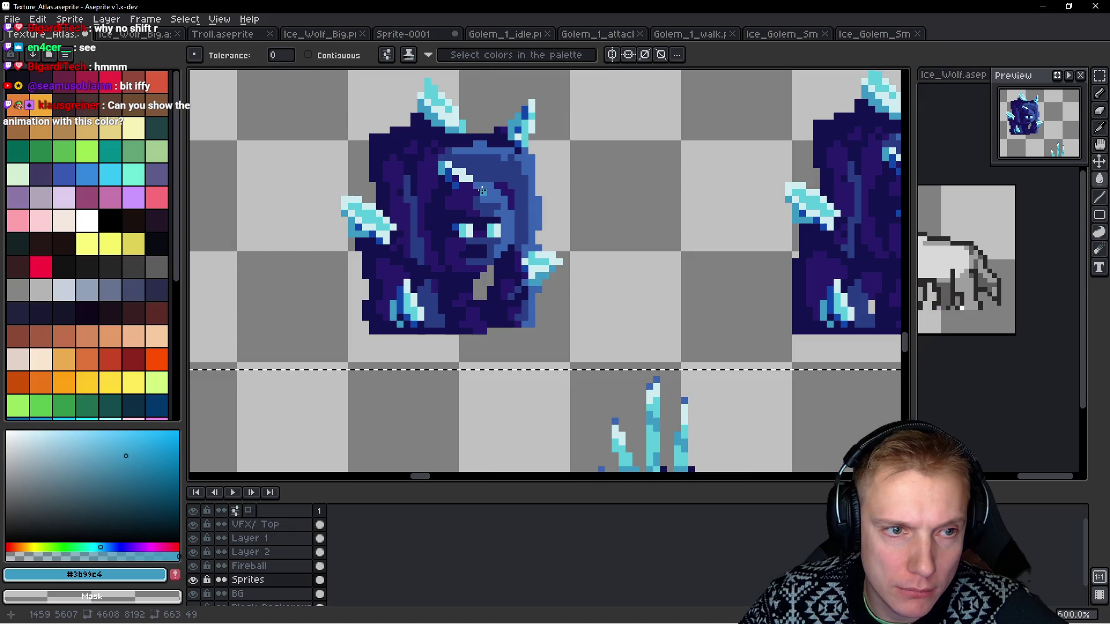
{"action": "scroll", "coordinate": [482, 190], "scroll_direction": "up", "scroll_amount": 2}
{"action": "scroll", "coordinate": [544, 314], "scroll_direction": "down", "scroll_amount": 2}
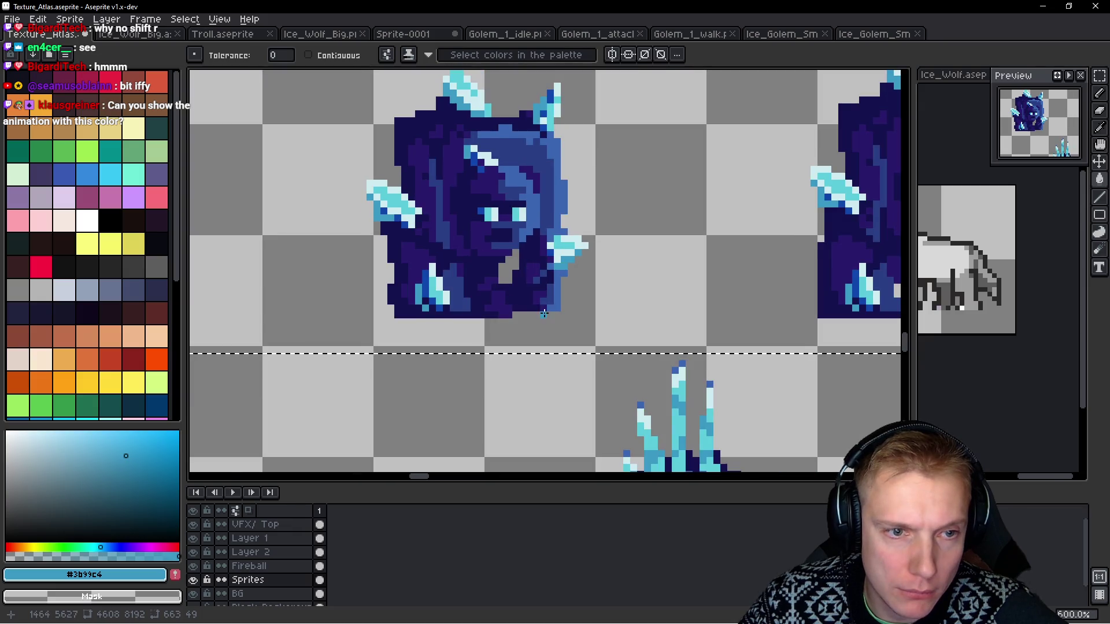
{"action": "scroll", "coordinate": [544, 314], "scroll_direction": "down", "scroll_amount": 5}
{"action": "scroll", "coordinate": [651, 266], "scroll_direction": "up", "scroll_amount": 2}
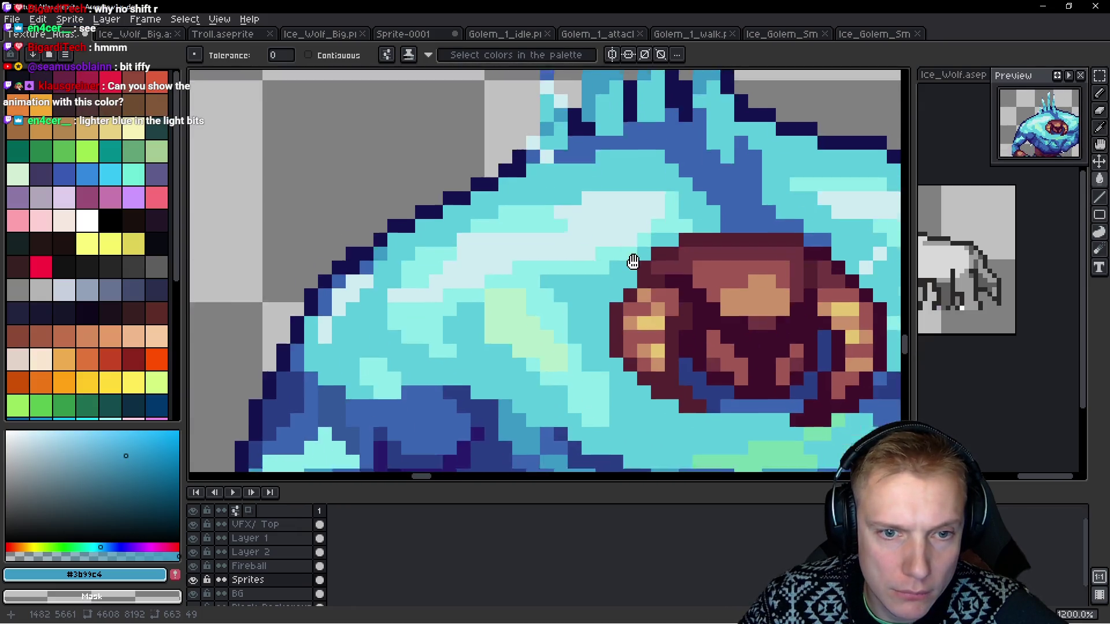
{"action": "scroll", "coordinate": [633, 261], "scroll_direction": "down", "scroll_amount": 2}
{"action": "scroll", "coordinate": [517, 312], "scroll_direction": "down", "scroll_amount": 2}
{"action": "scroll", "coordinate": [555, 260], "scroll_direction": "up", "scroll_amount": 5}
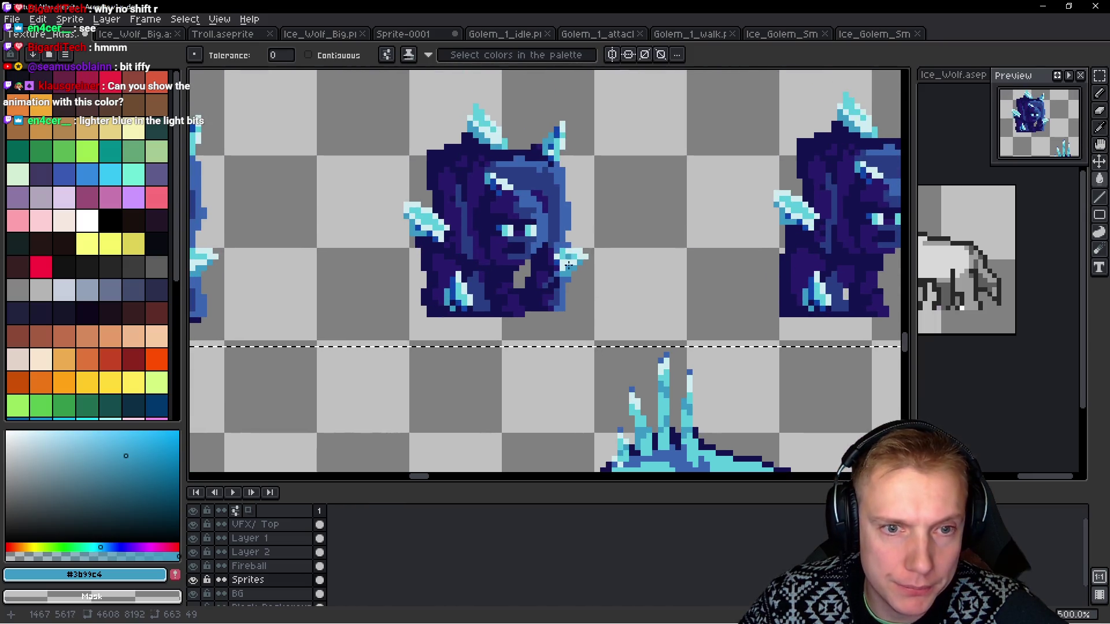
{"action": "scroll", "coordinate": [590, 192], "scroll_direction": "up", "scroll_amount": 3}
{"action": "scroll", "coordinate": [590, 193], "scroll_direction": "down", "scroll_amount": 3}
{"action": "scroll", "coordinate": [607, 289], "scroll_direction": "up", "scroll_amount": 2}
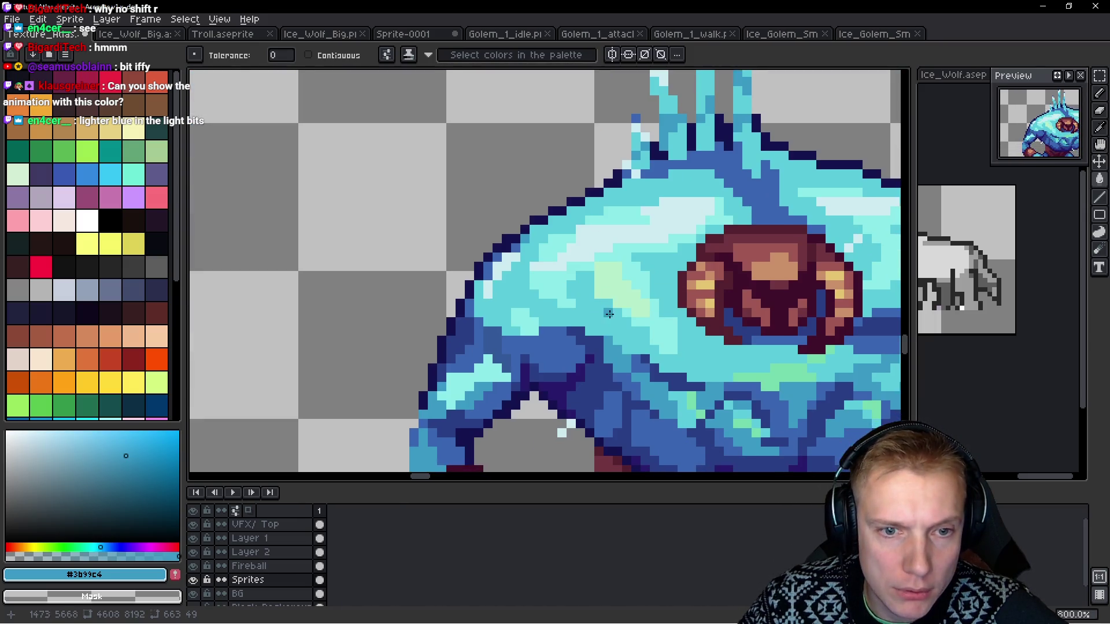
{"action": "left_click", "coordinate": [616, 277], "text": "alt"}
{"action": "scroll", "coordinate": [540, 166], "scroll_direction": "down", "scroll_amount": 4}
{"action": "scroll", "coordinate": [540, 166], "scroll_direction": "up", "scroll_amount": 4}
{"action": "scroll", "coordinate": [490, 230], "scroll_direction": "up", "scroll_amount": 5}
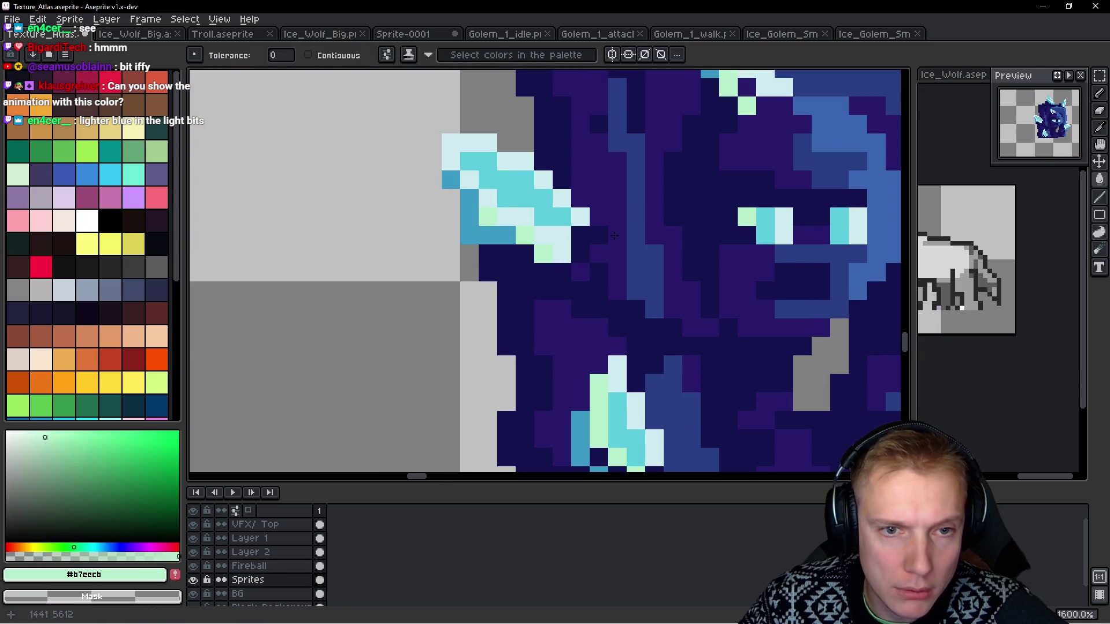
{"action": "scroll", "coordinate": [507, 229], "scroll_direction": "down", "scroll_amount": 4}
{"action": "scroll", "coordinate": [646, 254], "scroll_direction": "down", "scroll_amount": 1}
{"action": "scroll", "coordinate": [645, 254], "scroll_direction": "down", "scroll_amount": 2}
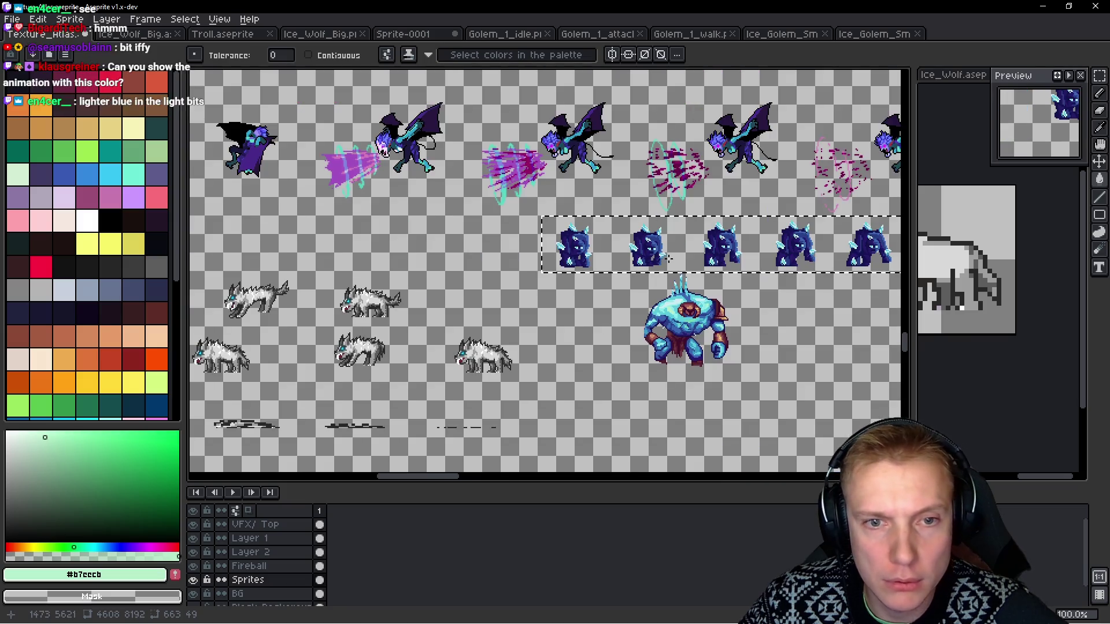
{"action": "scroll", "coordinate": [636, 260], "scroll_direction": "right", "scroll_amount": 3}
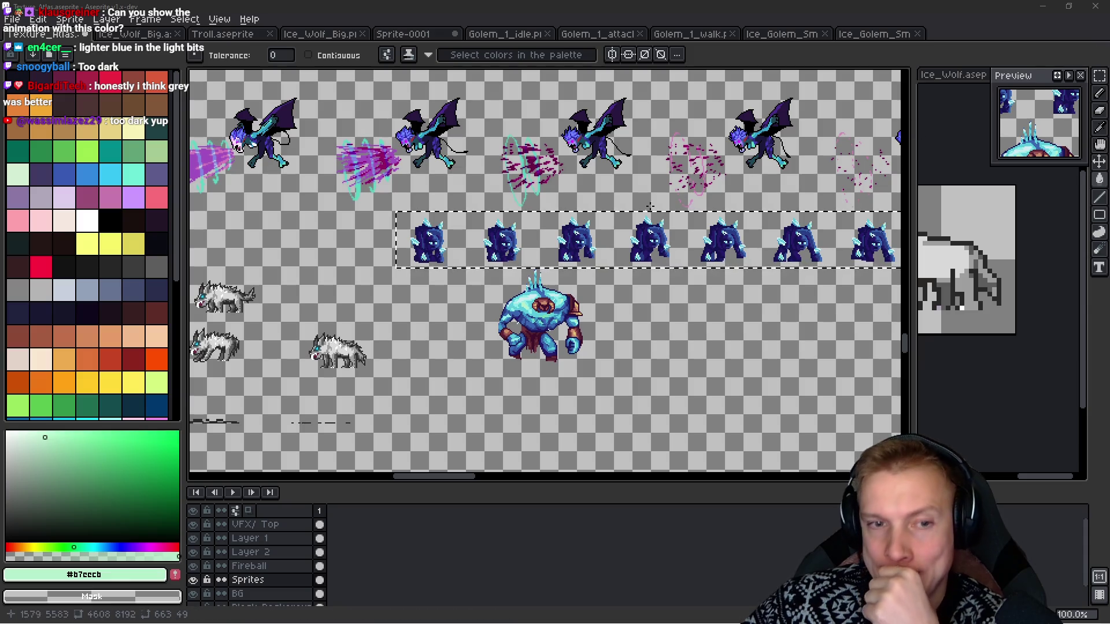
{"action": "scroll", "coordinate": [635, 322], "scroll_direction": "right", "scroll_amount": 2}
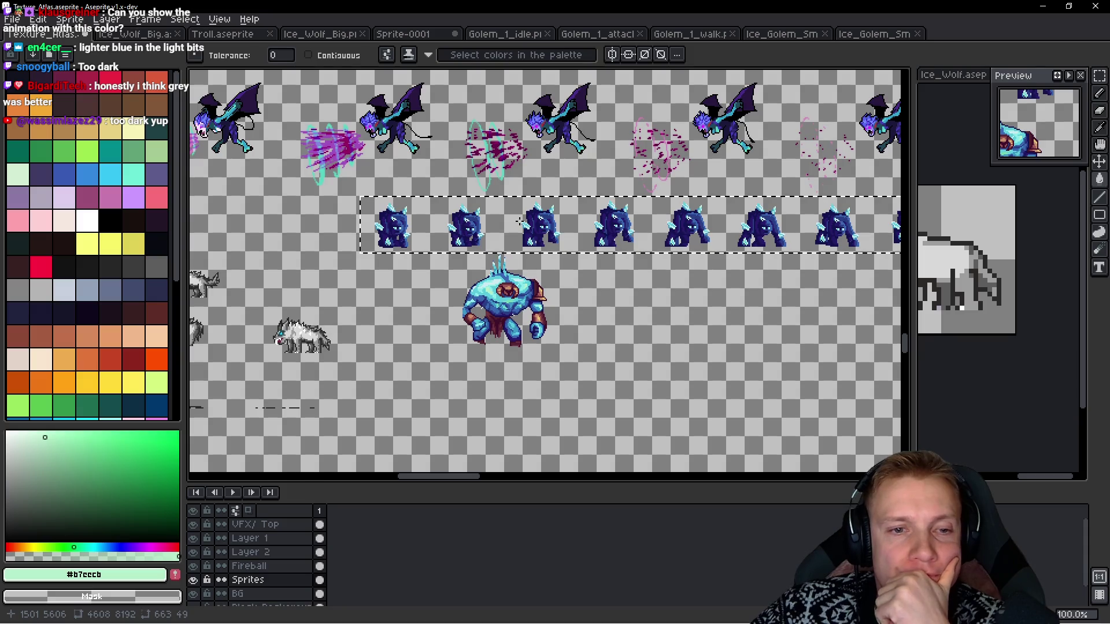
{"action": "scroll", "coordinate": [437, 292], "scroll_direction": "up", "scroll_amount": 2}
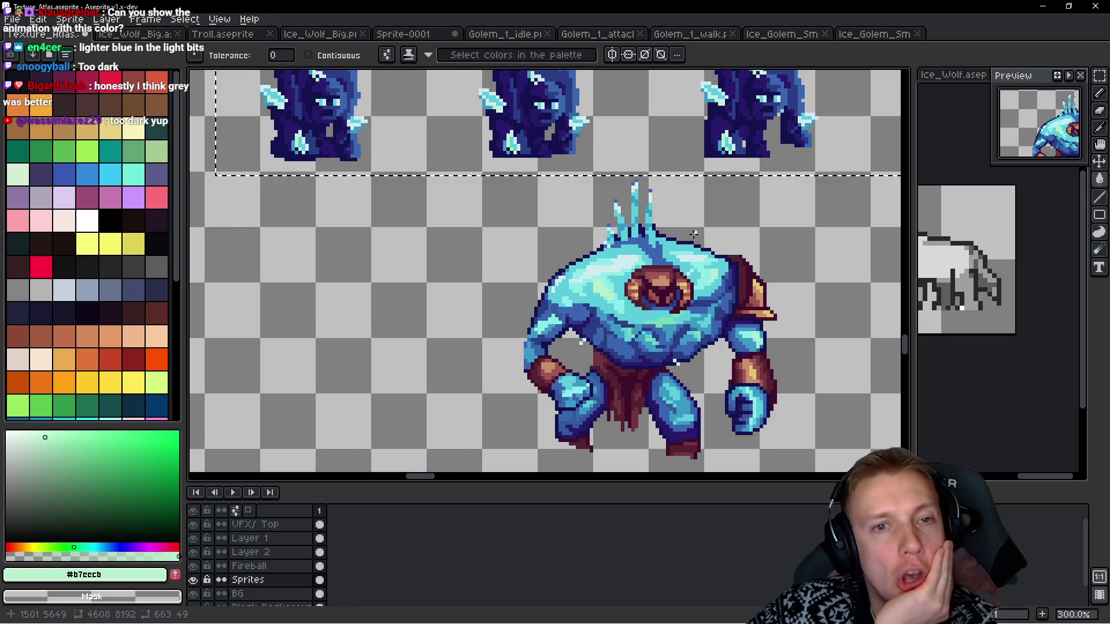
Undo the navy Paint Bucket fills on the small golem run sprites.
{"action": "left_click_drag", "start_coordinate": [693, 234], "coordinate": [626, 281]}
{"action": "key", "text": "ctrl+z"}
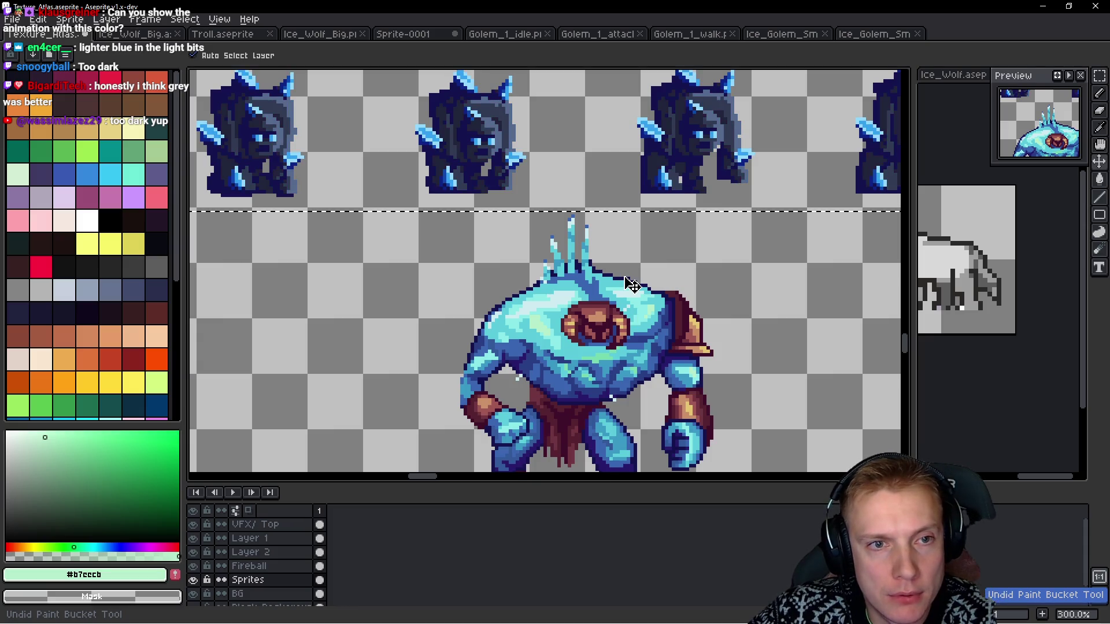
{"action": "key", "text": "ctrl+z"}
{"action": "key", "text": "g"}
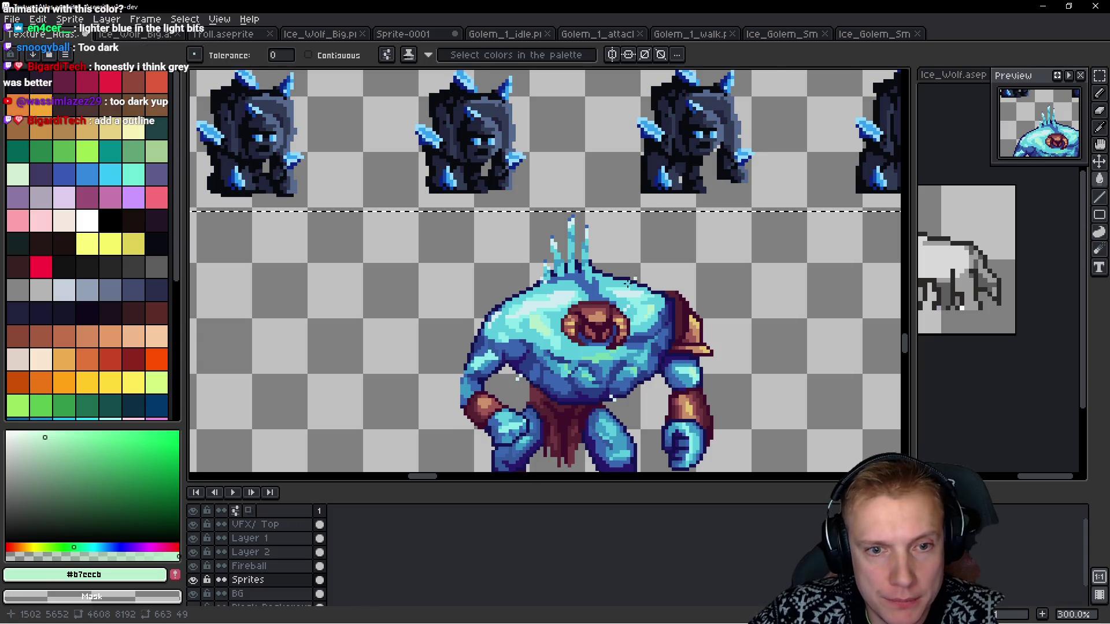
Eyedrop pale cyan #8ce9e8 from the golem's chest and fill one small-golem shade with it.
{"action": "scroll", "coordinate": [623, 290], "scroll_direction": "up", "scroll_amount": 2}
{"action": "key", "text": "i"}
{"action": "left_click", "coordinate": [648, 306]}
{"action": "key", "text": "g"}
{"action": "scroll", "coordinate": [449, 182], "scroll_direction": "up", "scroll_amount": 3}
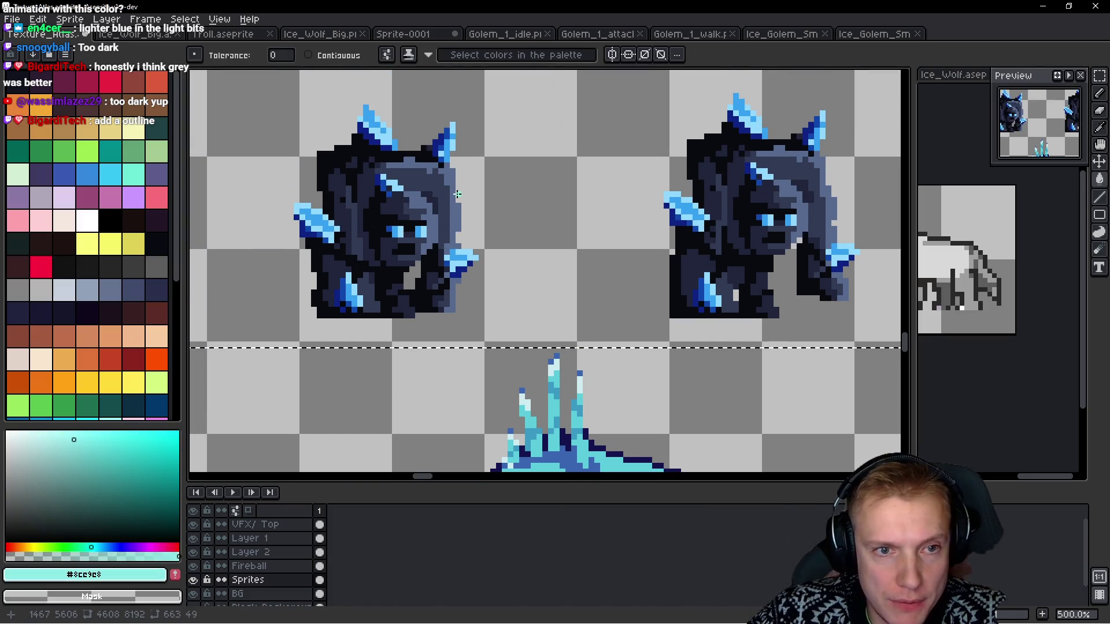
{"action": "left_click", "coordinate": [448, 182]}
{"action": "scroll", "coordinate": [518, 265], "scroll_direction": "down", "scroll_amount": 3}
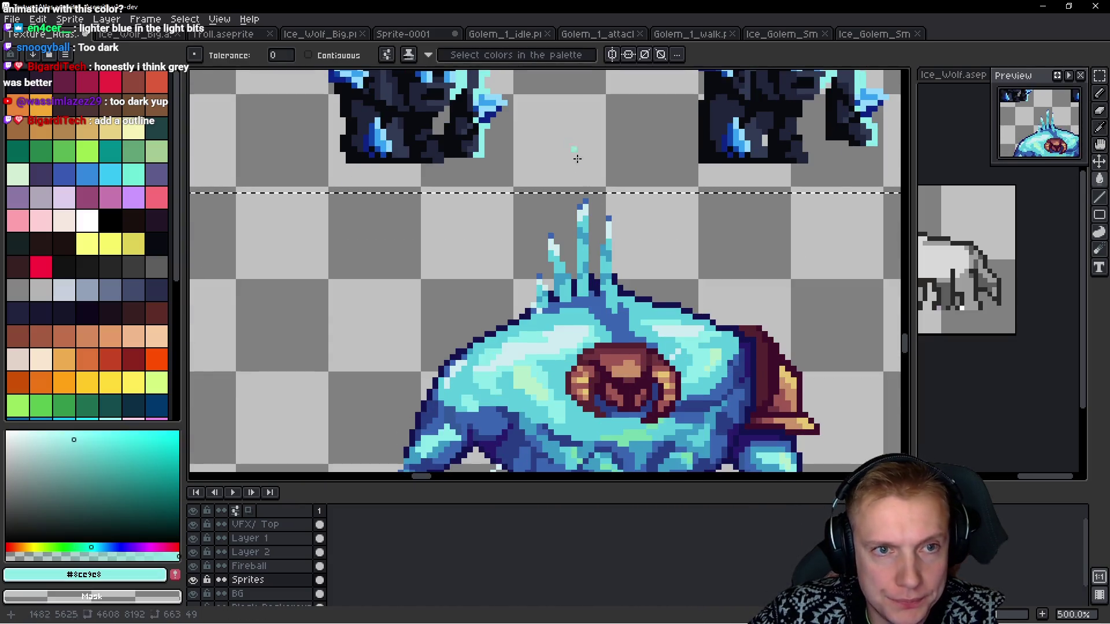
Eyedrop cyan #5bccdb from the big golem and bucket-fill the small golems' dark slate shade.
{"action": "key", "text": "i"}
{"action": "key", "text": "g"}
{"action": "scroll", "coordinate": [588, 239], "scroll_direction": "up", "scroll_amount": 3}
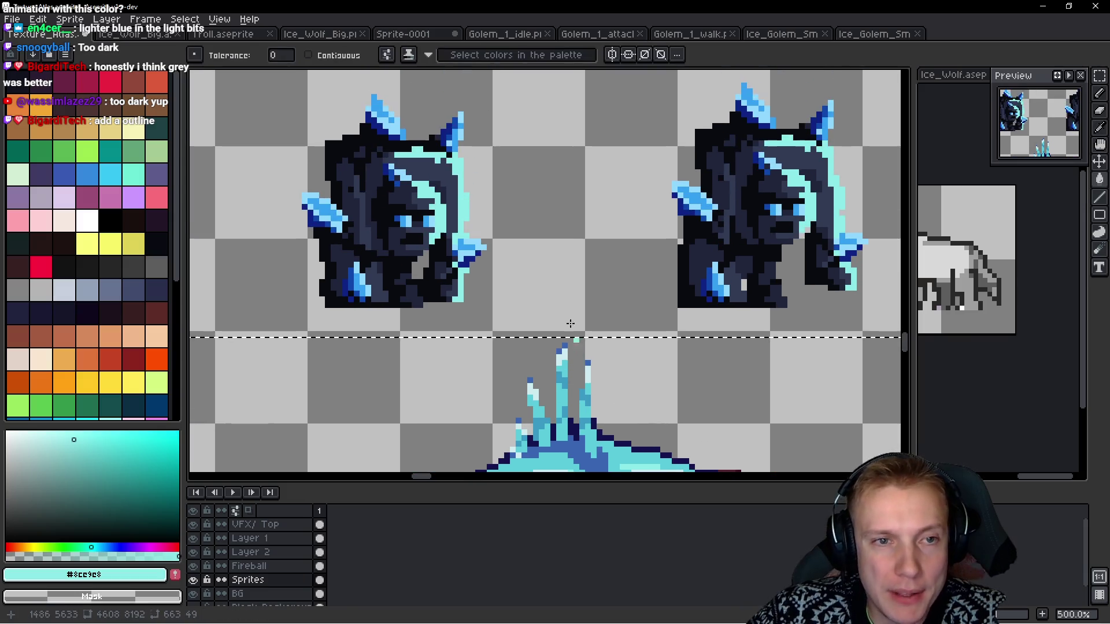
{"action": "scroll", "coordinate": [650, 361], "scroll_direction": "up", "scroll_amount": 2}
{"action": "key", "text": "i"}
{"action": "left_click", "coordinate": [625, 309]}
{"action": "scroll", "coordinate": [624, 310], "scroll_direction": "down", "scroll_amount": 2}
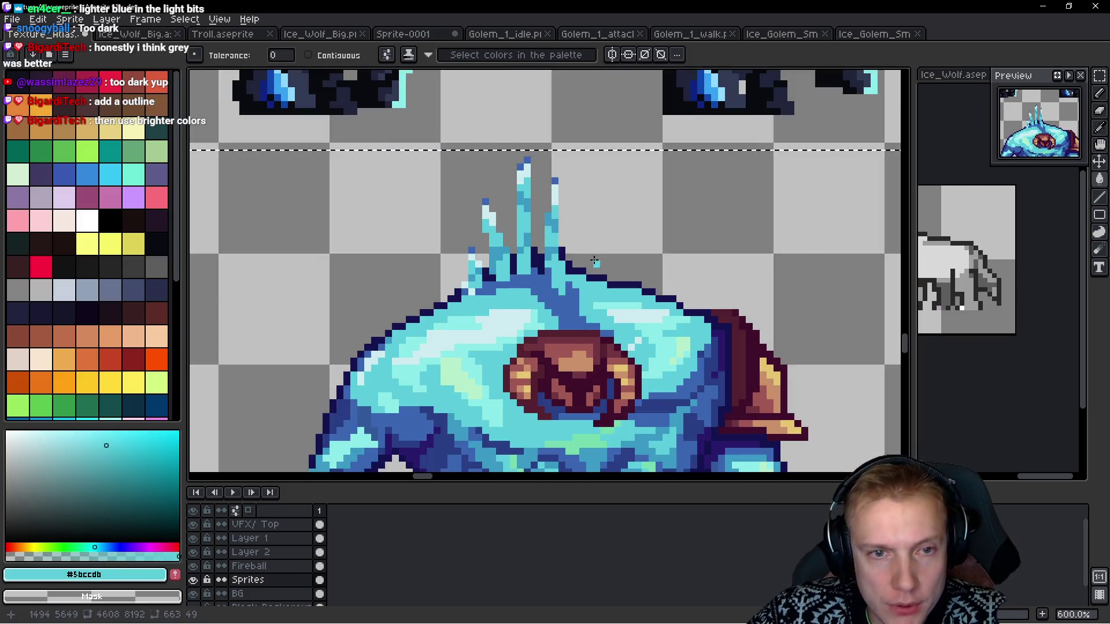
{"action": "key", "text": "g"}
{"action": "scroll", "coordinate": [520, 231], "scroll_direction": "up", "scroll_amount": 3}
{"action": "scroll", "coordinate": [440, 182], "scroll_direction": "up", "scroll_amount": 2}
{"action": "left_click", "coordinate": [441, 181]}
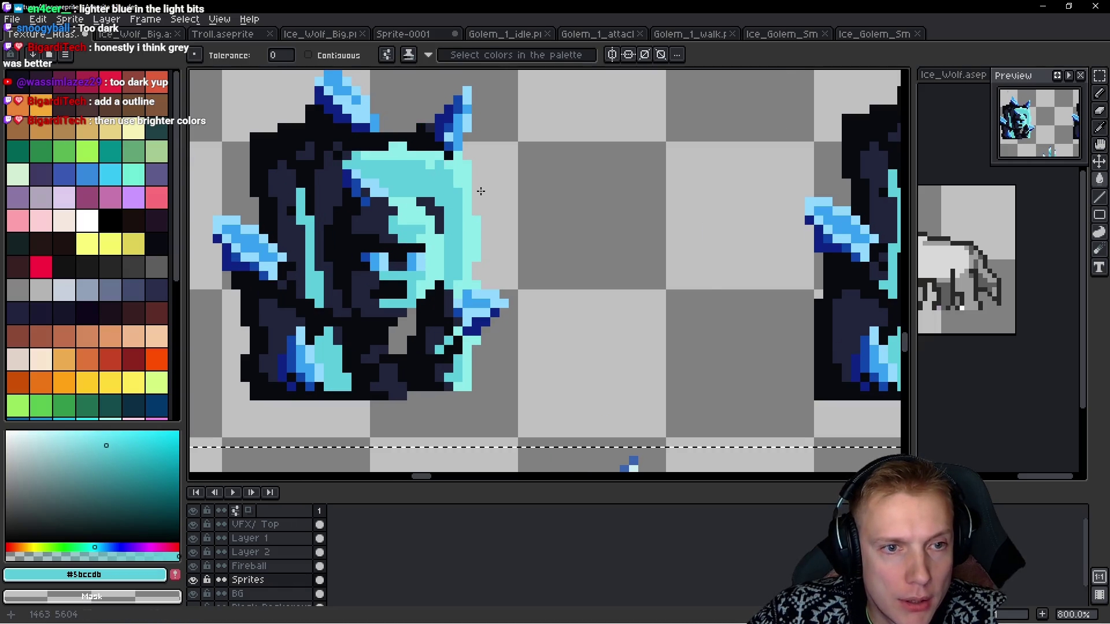
Sample the mid blue #3b99c4 from the big golem's chest.
{"action": "scroll", "coordinate": [481, 191], "scroll_direction": "down", "scroll_amount": 2}
{"action": "scroll", "coordinate": [468, 192], "scroll_direction": "down", "scroll_amount": 4}
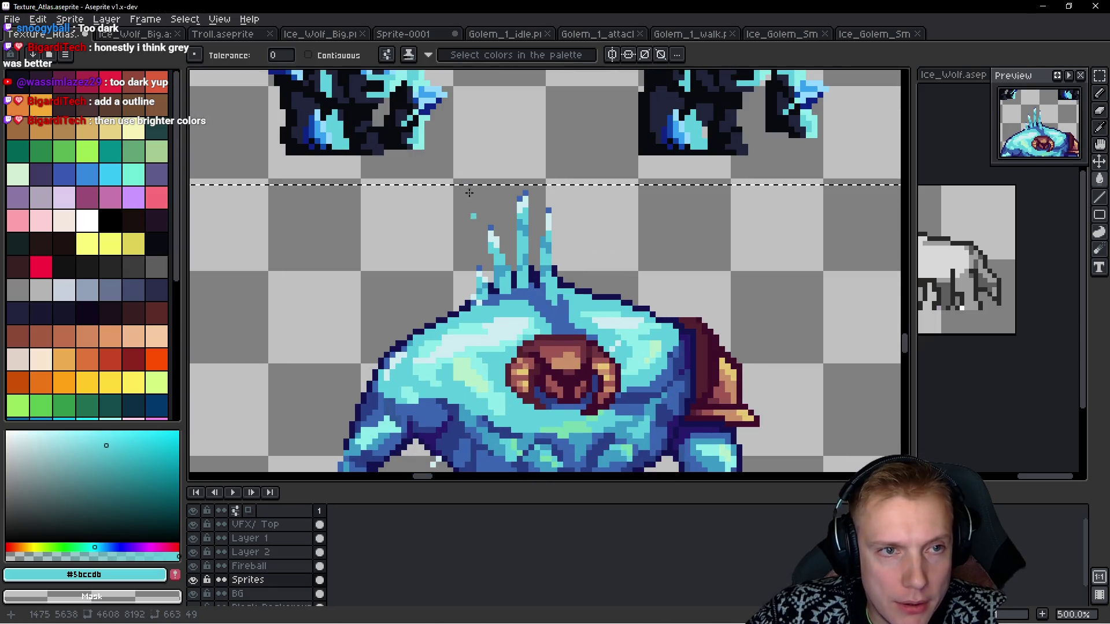
{"action": "scroll", "coordinate": [469, 193], "scroll_direction": "down", "scroll_amount": 3}
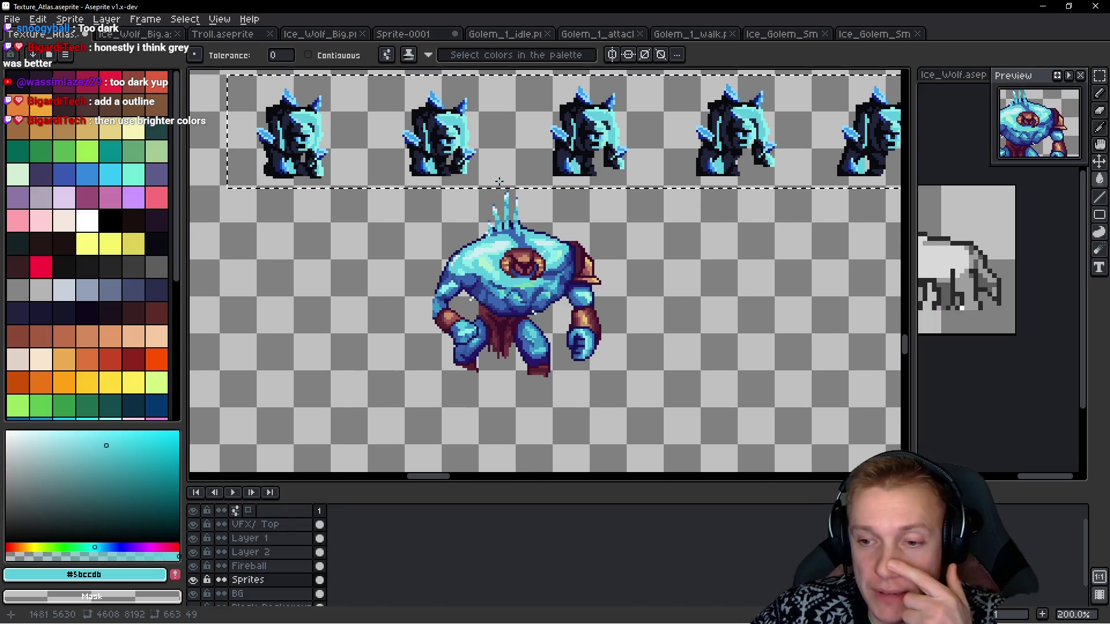
{"action": "scroll", "coordinate": [504, 274], "scroll_direction": "up", "scroll_amount": 2}
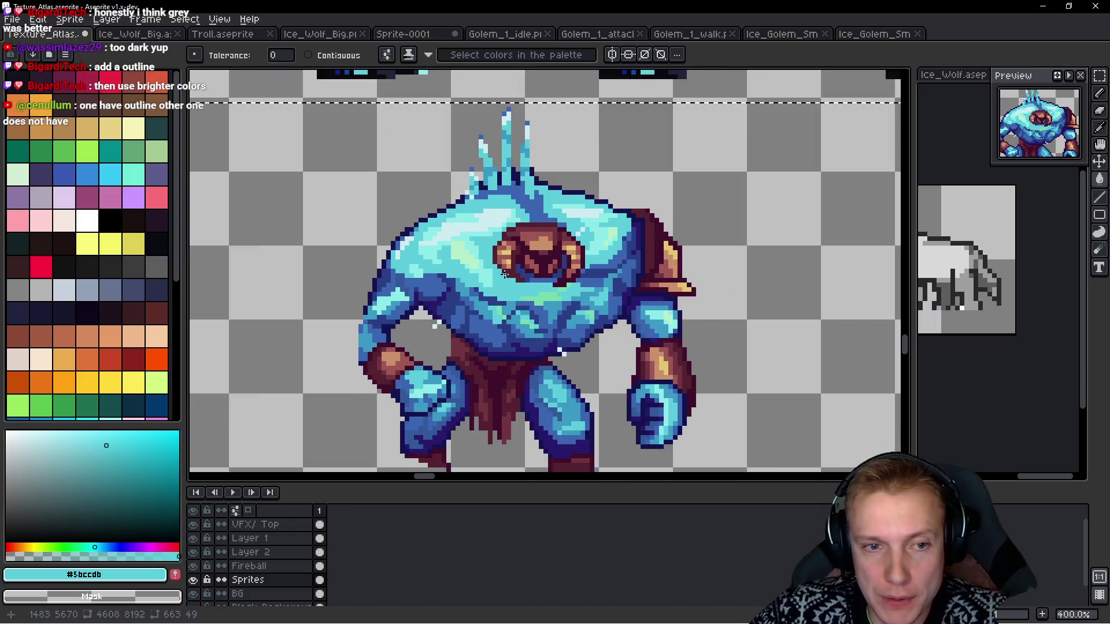
{"action": "scroll", "coordinate": [504, 274], "scroll_direction": "up", "scroll_amount": 3}
{"action": "key", "text": "i"}
{"action": "left_click", "coordinate": [427, 281]}
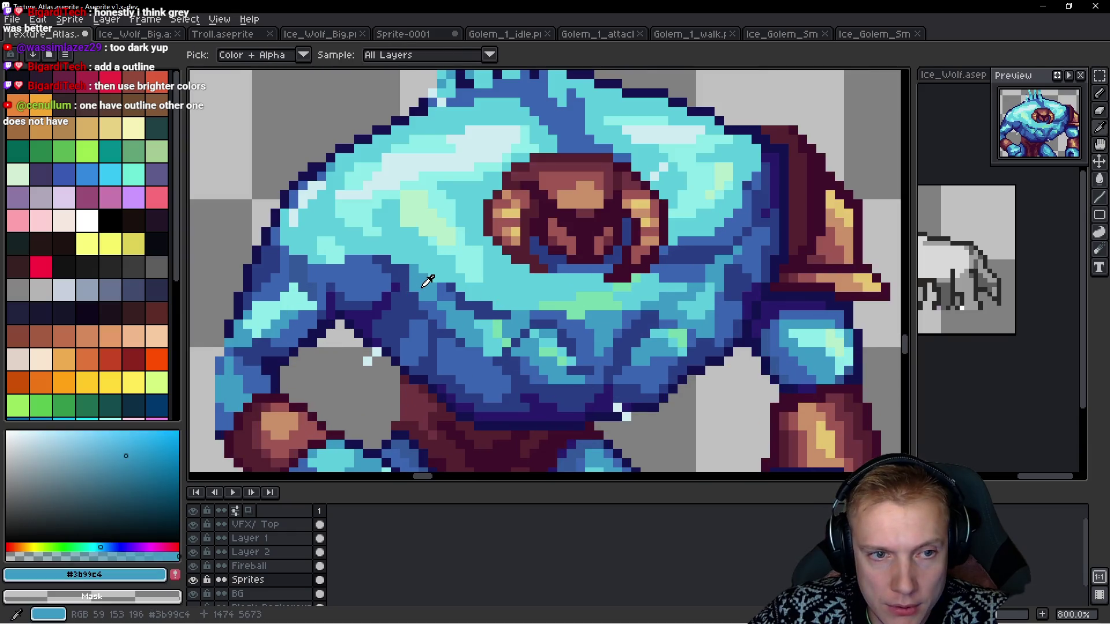
Sample the darker blue from the big golem's body and return to the fill tool.
{"action": "scroll", "coordinate": [428, 281], "scroll_direction": "down", "scroll_amount": 2}
{"action": "scroll", "coordinate": [447, 298], "scroll_direction": "up", "scroll_amount": 2}
{"action": "left_click", "coordinate": [447, 298]}
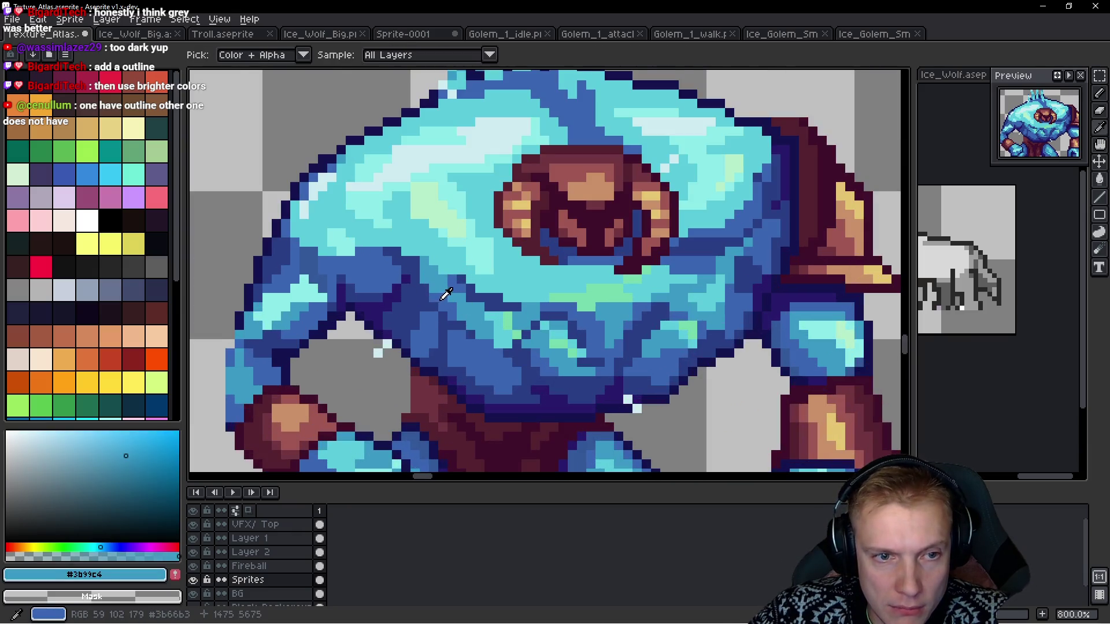
{"action": "left_click", "coordinate": [448, 294]}
{"action": "scroll", "coordinate": [447, 295], "scroll_direction": "down", "scroll_amount": 2}
{"action": "key", "text": "w"}
{"action": "scroll", "coordinate": [459, 206], "scroll_direction": "up", "scroll_amount": 2}
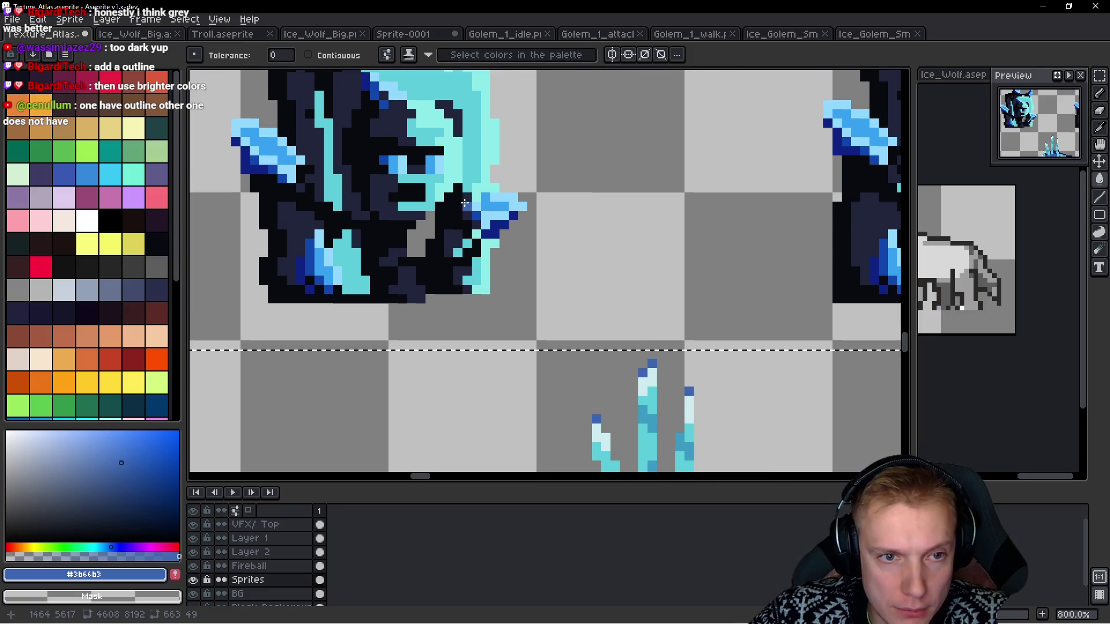
{"action": "scroll", "coordinate": [465, 203], "scroll_direction": "down", "scroll_amount": 1}
Eyedrop the deep indigo #291a6c from the big golem's dark outline.
{"action": "mouse_move", "coordinate": [545, 235]}
{"action": "left_mouse_down"}
{"action": "mouse_move", "coordinate": [565, 156]}
{"action": "mouse_move", "coordinate": [549, 279]}
{"action": "left_mouse_up"}
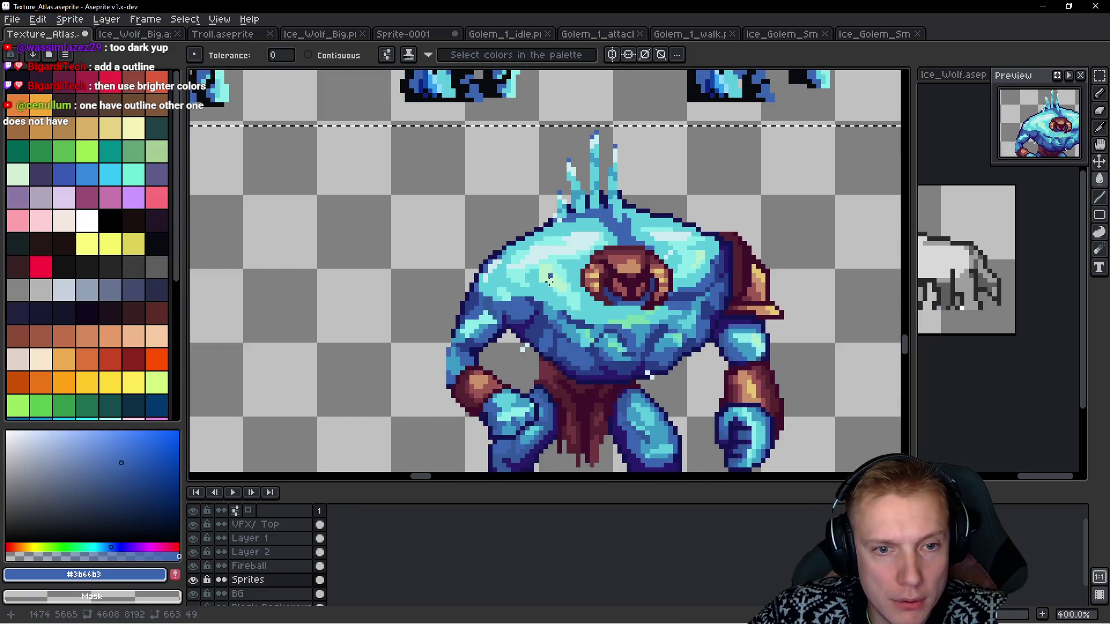
{"action": "scroll", "coordinate": [571, 345], "scroll_direction": "up", "scroll_amount": 2}
{"action": "key", "text": "i"}
{"action": "key", "text": "w"}
{"action": "scroll", "coordinate": [549, 312], "scroll_direction": "up", "scroll_amount": 4}
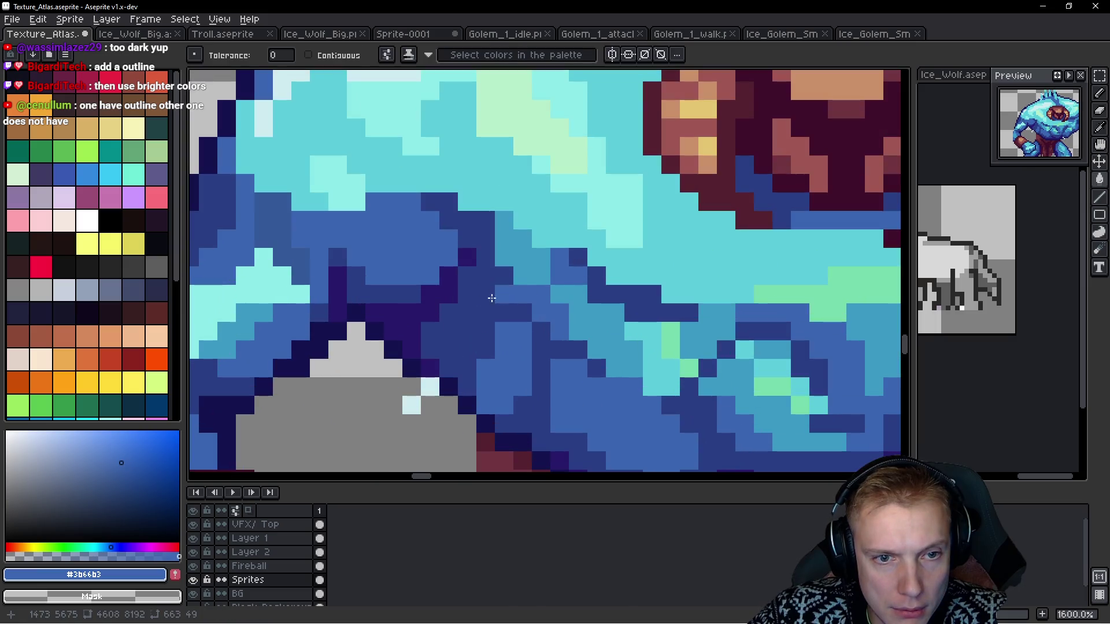
{"action": "left_click", "coordinate": [492, 297], "text": "alt"}
{"action": "scroll", "coordinate": [492, 298], "scroll_direction": "down", "scroll_amount": 7}
{"action": "scroll", "coordinate": [521, 292], "scroll_direction": "up", "scroll_amount": 3}
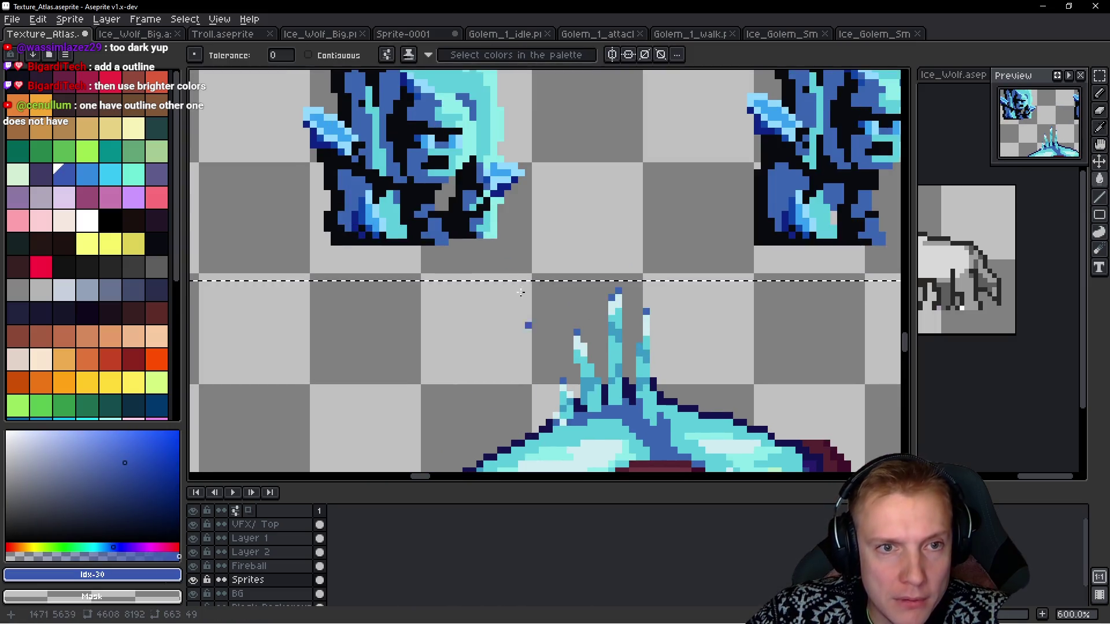
{"action": "scroll", "coordinate": [521, 292], "scroll_direction": "up", "scroll_amount": 1}
{"action": "scroll", "coordinate": [578, 347], "scroll_direction": "down", "scroll_amount": 3}
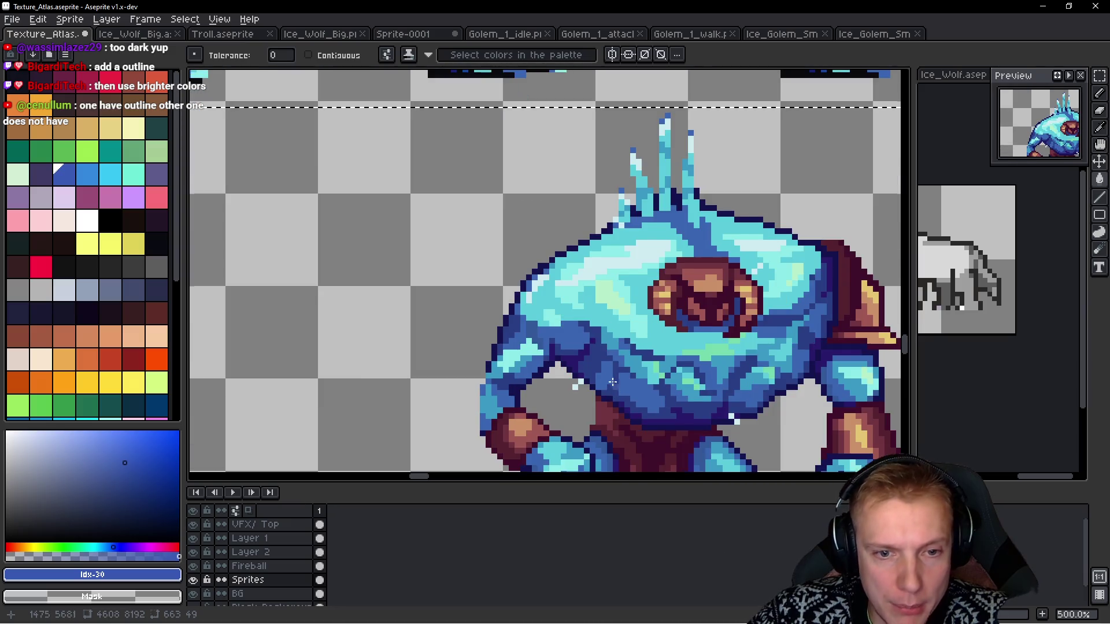
{"action": "scroll", "coordinate": [578, 382], "scroll_direction": "up", "scroll_amount": 2}
{"action": "left_click", "coordinate": [550, 384], "text": "alt"}
{"action": "scroll", "coordinate": [520, 318], "scroll_direction": "down", "scroll_amount": 3}
{"action": "scroll", "coordinate": [501, 271], "scroll_direction": "up", "scroll_amount": 2}
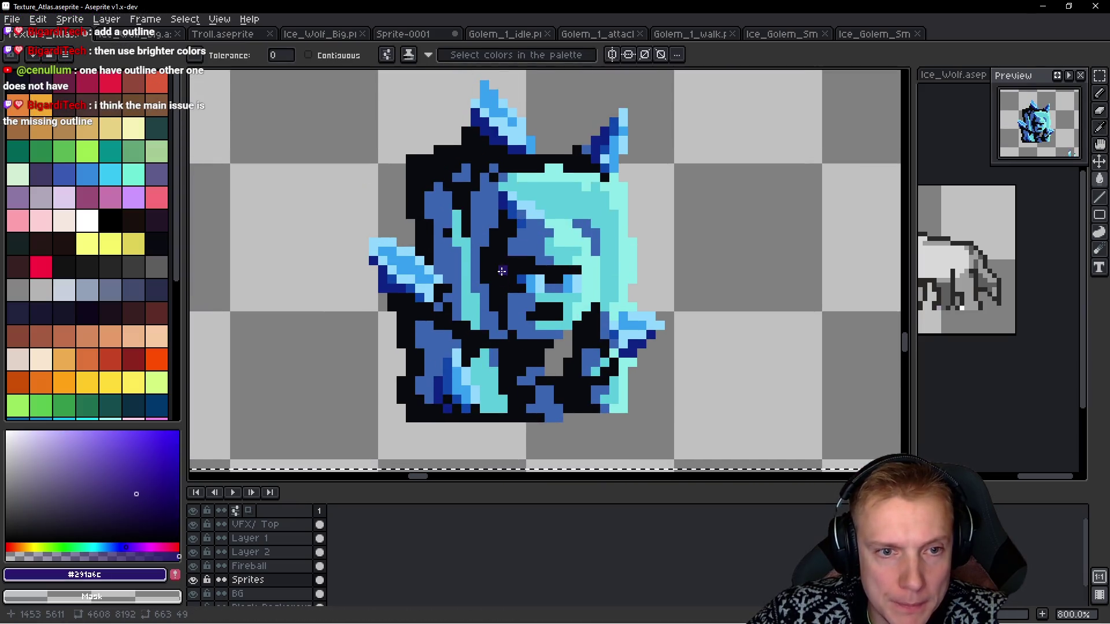
Replace every black pixel in the small golem sprites with navy purple #291a6c.
{"action": "left_click", "coordinate": [501, 271]}
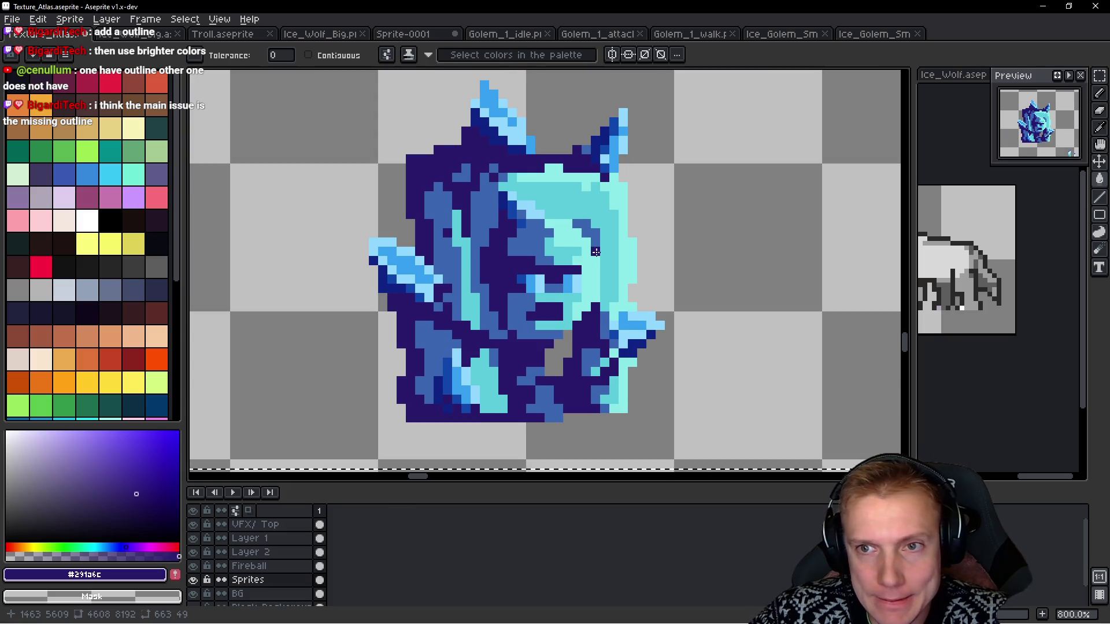
{"action": "scroll", "coordinate": [595, 254], "scroll_direction": "down", "scroll_amount": 5}
{"action": "scroll", "coordinate": [629, 260], "scroll_direction": "up", "scroll_amount": 3}
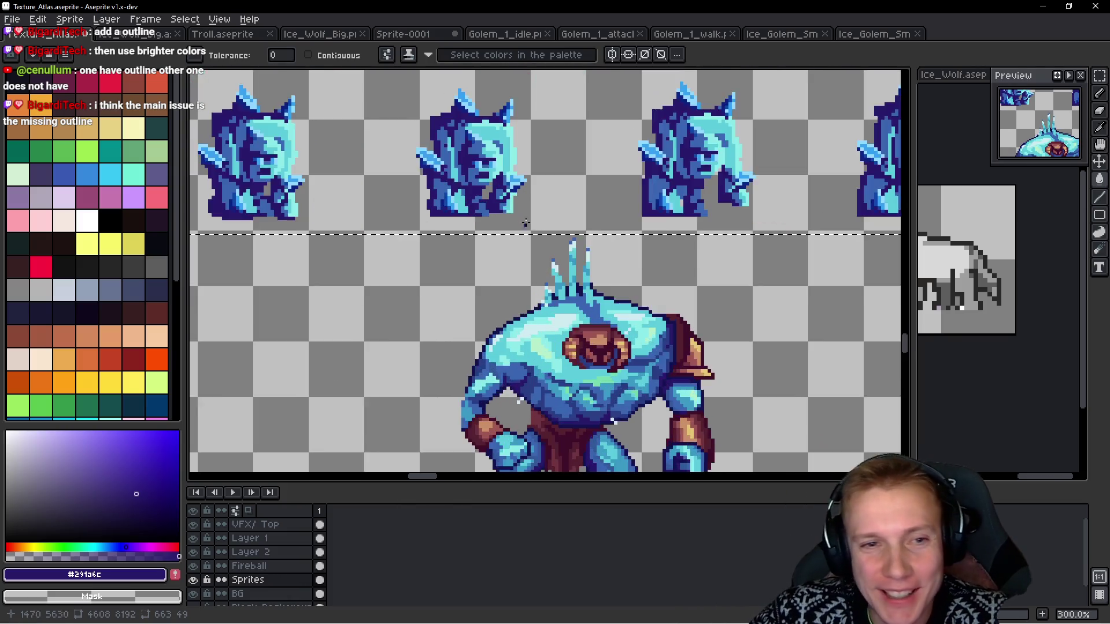
{"action": "scroll", "coordinate": [509, 300], "scroll_direction": "down", "scroll_amount": 2}
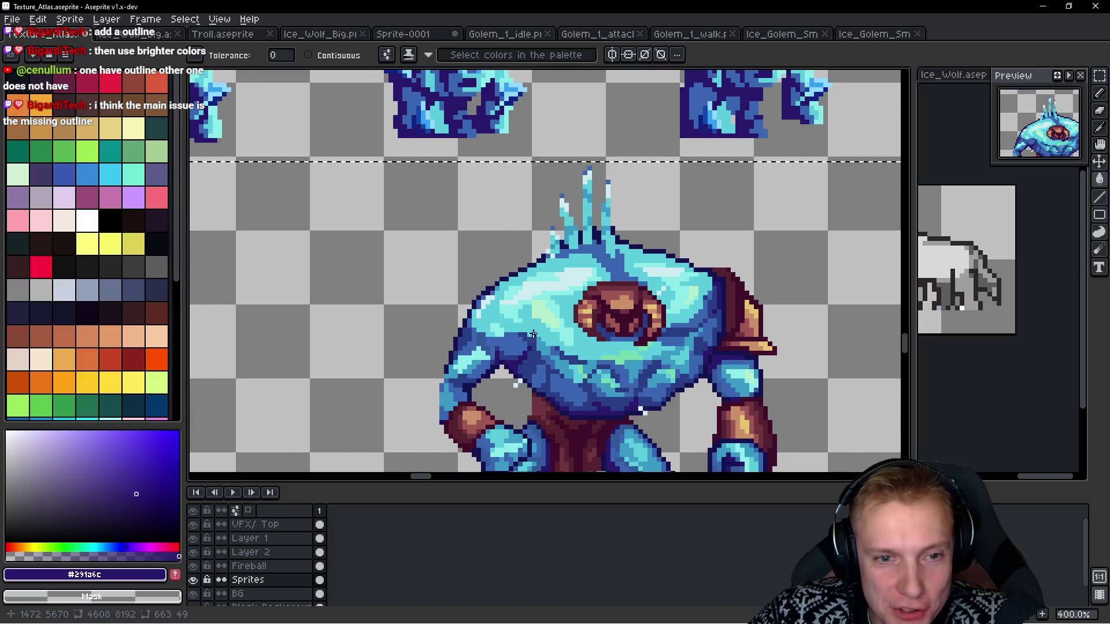
{"action": "scroll", "coordinate": [537, 312], "scroll_direction": "up", "scroll_amount": 1}
Sample medium blue #3b99c4, light cyan #8ce9e8 and cyan #5bccdb from the big golem.
{"action": "left_click", "coordinate": [549, 319], "text": "alt"}
{"action": "scroll", "coordinate": [521, 255], "scroll_direction": "down", "scroll_amount": 2}
{"action": "scroll", "coordinate": [485, 189], "scroll_direction": "up", "scroll_amount": 3}
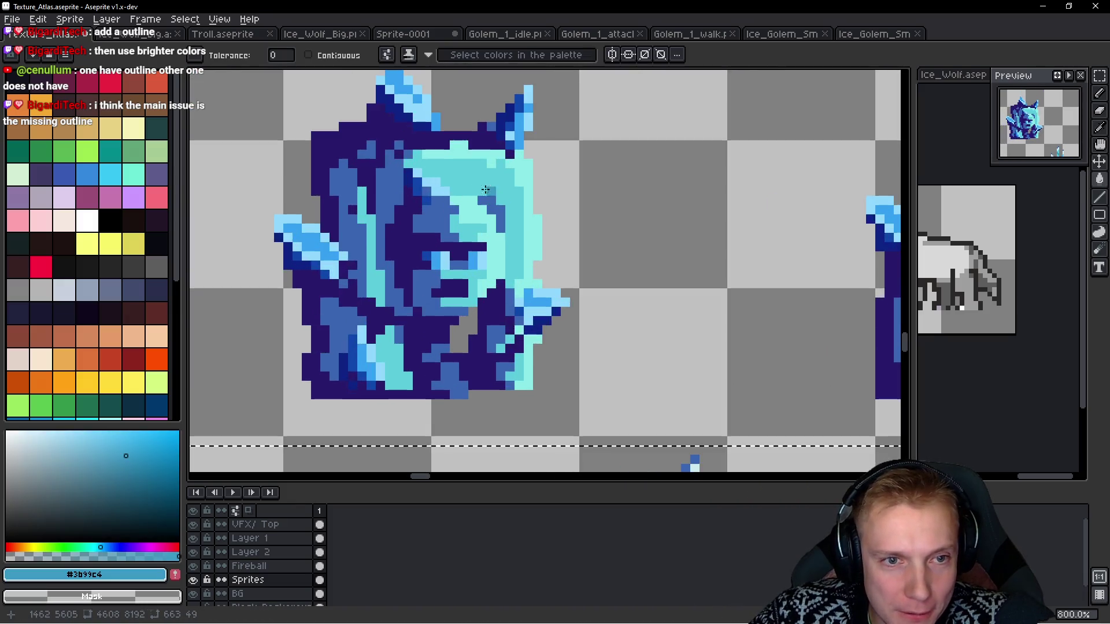
{"action": "scroll", "coordinate": [479, 182], "scroll_direction": "down", "scroll_amount": 5}
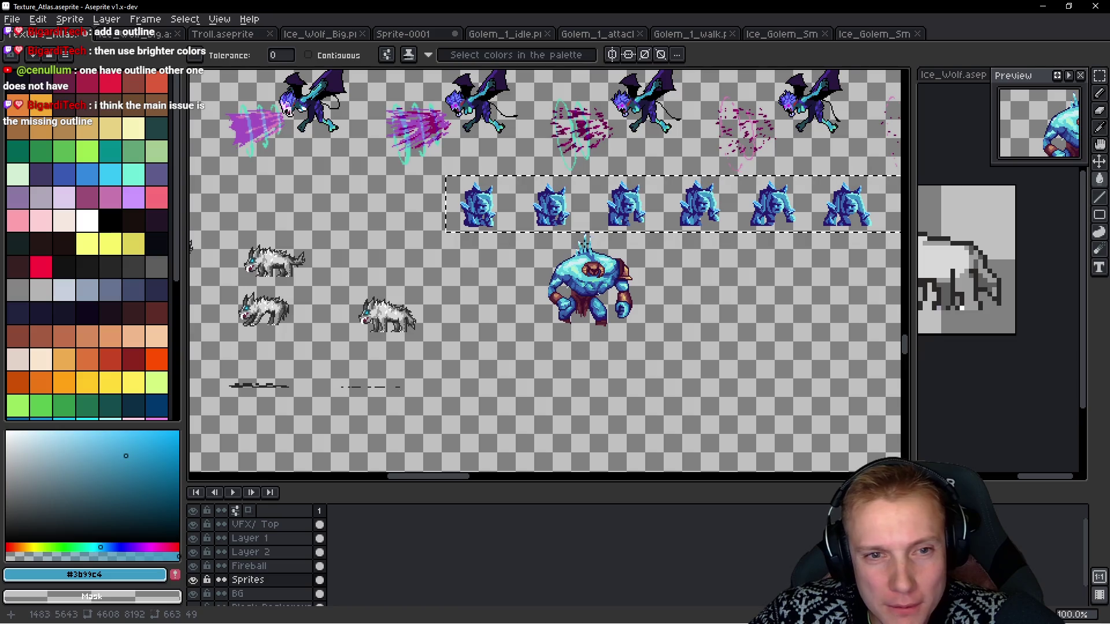
{"action": "scroll", "coordinate": [565, 298], "scroll_direction": "up", "scroll_amount": 4}
{"action": "left_click", "coordinate": [540, 318], "text": "alt"}
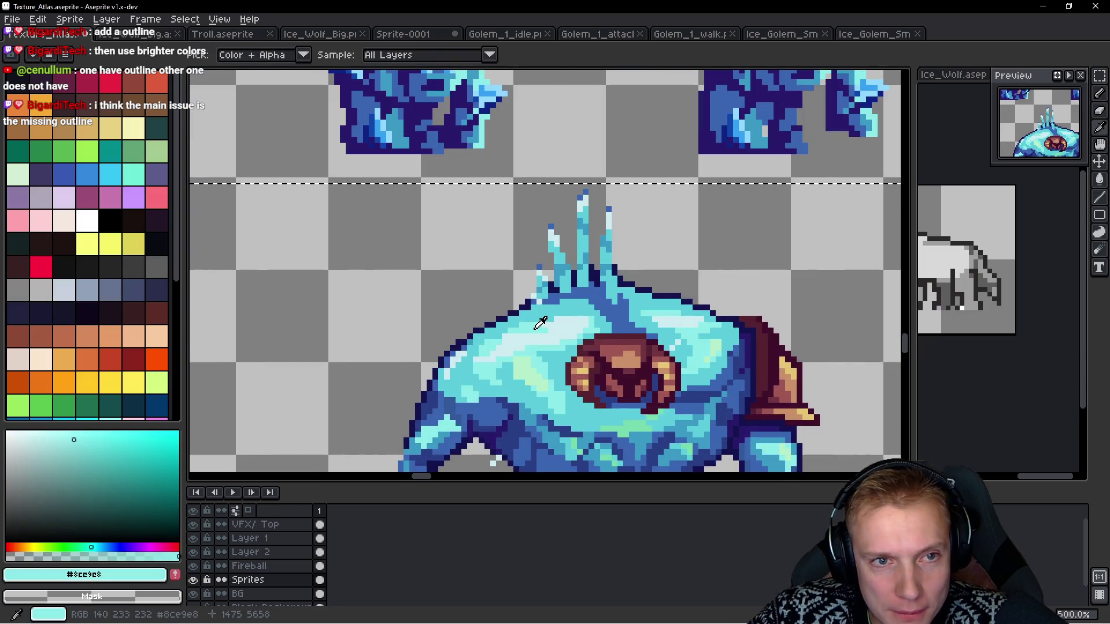
{"action": "scroll", "coordinate": [520, 272], "scroll_direction": "up", "scroll_amount": 3}
{"action": "scroll", "coordinate": [520, 272], "scroll_direction": "up", "scroll_amount": 2}
{"action": "scroll", "coordinate": [523, 225], "scroll_direction": "down", "scroll_amount": 2}
{"action": "scroll", "coordinate": [578, 289], "scroll_direction": "down", "scroll_amount": 4}
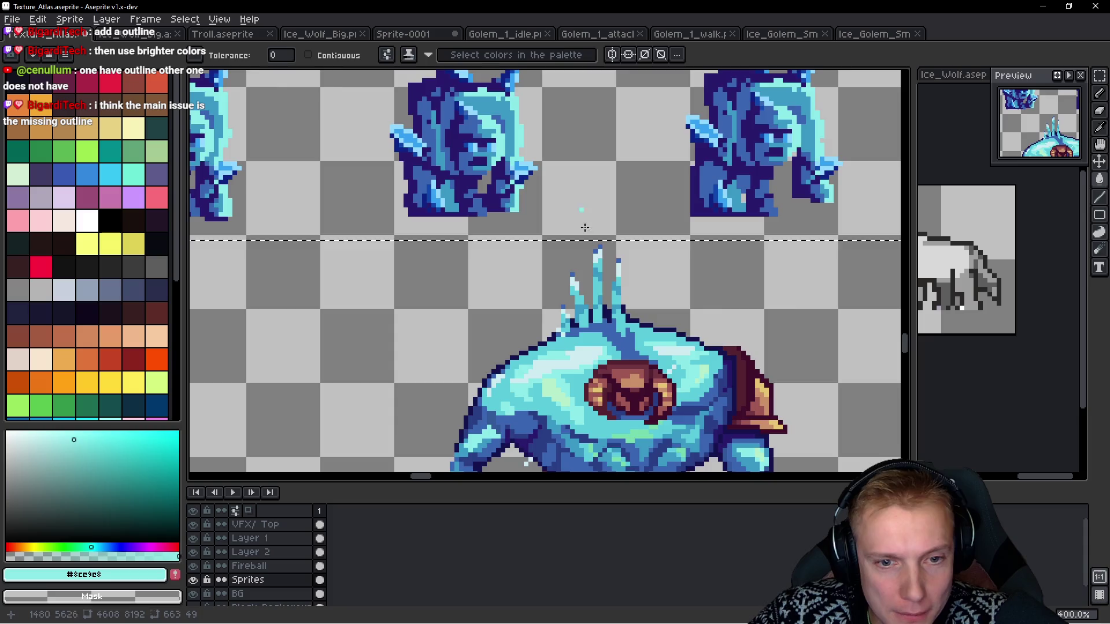
{"action": "scroll", "coordinate": [515, 255], "scroll_direction": "up", "scroll_amount": 2}
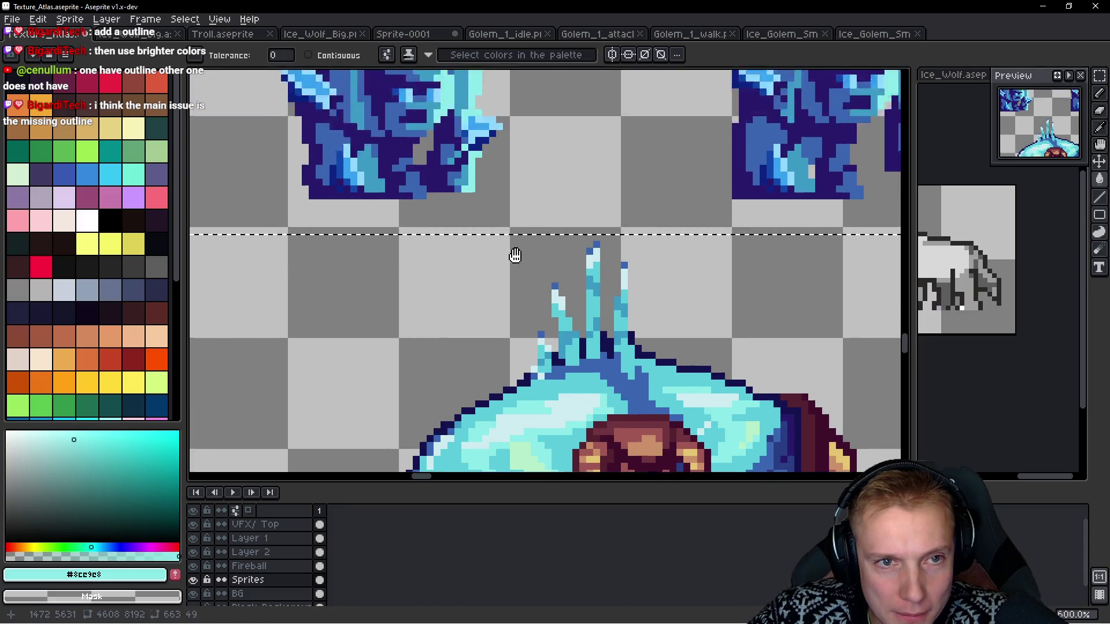
{"action": "scroll", "coordinate": [489, 205], "scroll_direction": "up", "scroll_amount": 2}
{"action": "scroll", "coordinate": [488, 204], "scroll_direction": "down", "scroll_amount": 2}
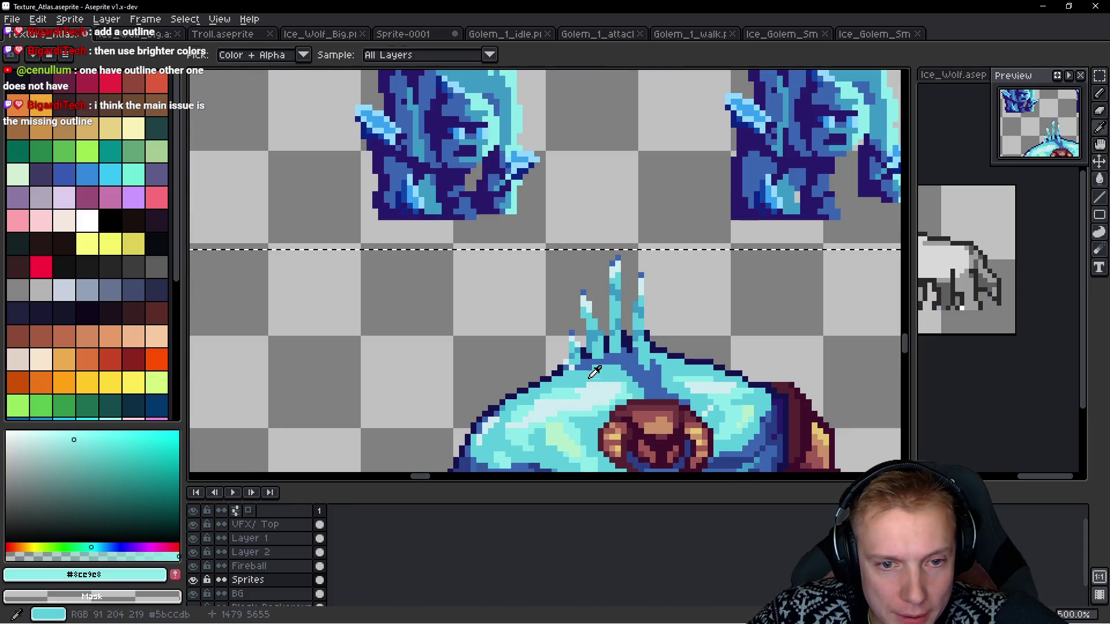
{"action": "left_click", "coordinate": [595, 369], "text": "alt"}
{"action": "scroll", "coordinate": [504, 132], "scroll_direction": "up", "scroll_amount": 2}
{"action": "scroll", "coordinate": [523, 110], "scroll_direction": "down", "scroll_amount": 2}
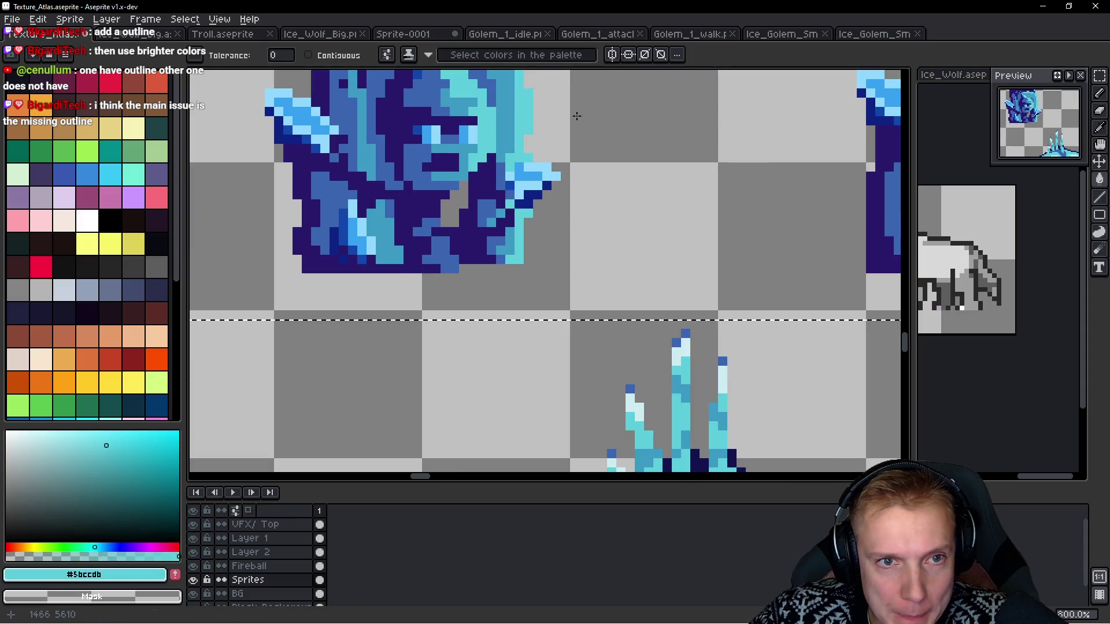
{"action": "scroll", "coordinate": [614, 161], "scroll_direction": "down", "scroll_amount": 3}
Sample the tan #c3916a from the big golem's eye.
{"action": "left_click_drag", "start_coordinate": [614, 161], "coordinate": [588, 214]}
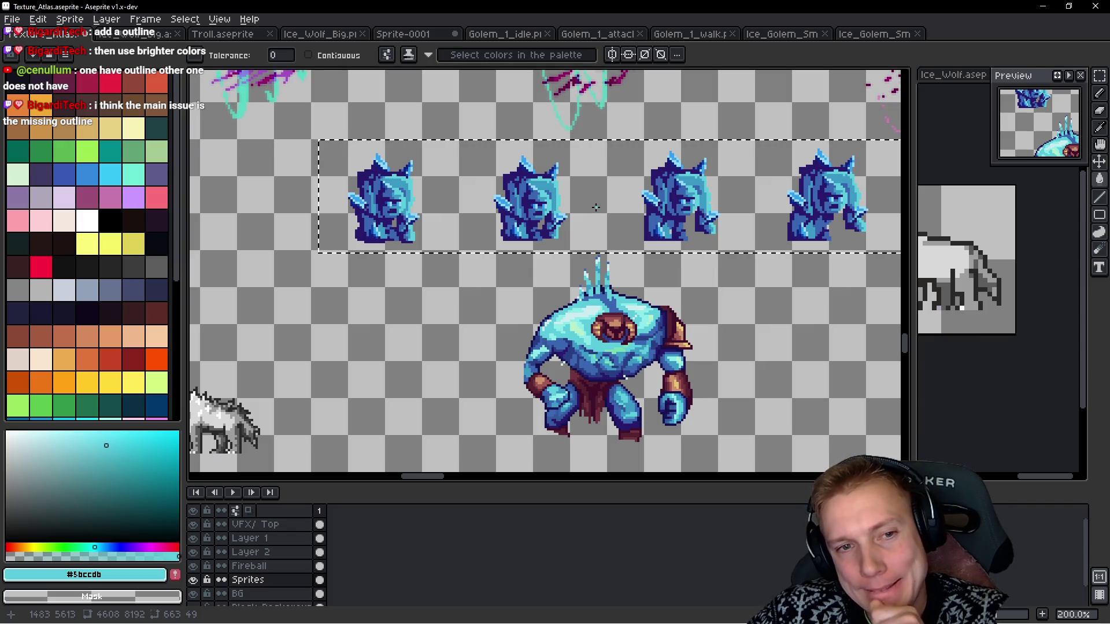
{"action": "scroll", "coordinate": [617, 321], "scroll_direction": "up", "scroll_amount": 3}
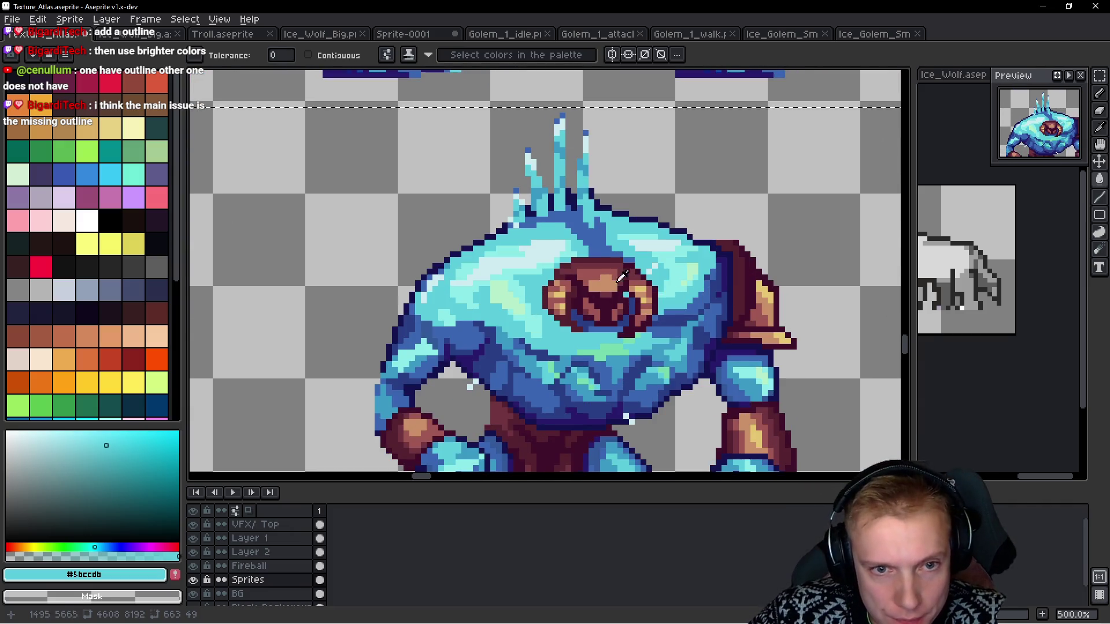
{"action": "left_click", "coordinate": [622, 276], "text": "alt"}
Sample the reddish brown #9f5753 from the big golem's chest.
{"action": "left_click_drag", "start_coordinate": [491, 168], "coordinate": [532, 426]}
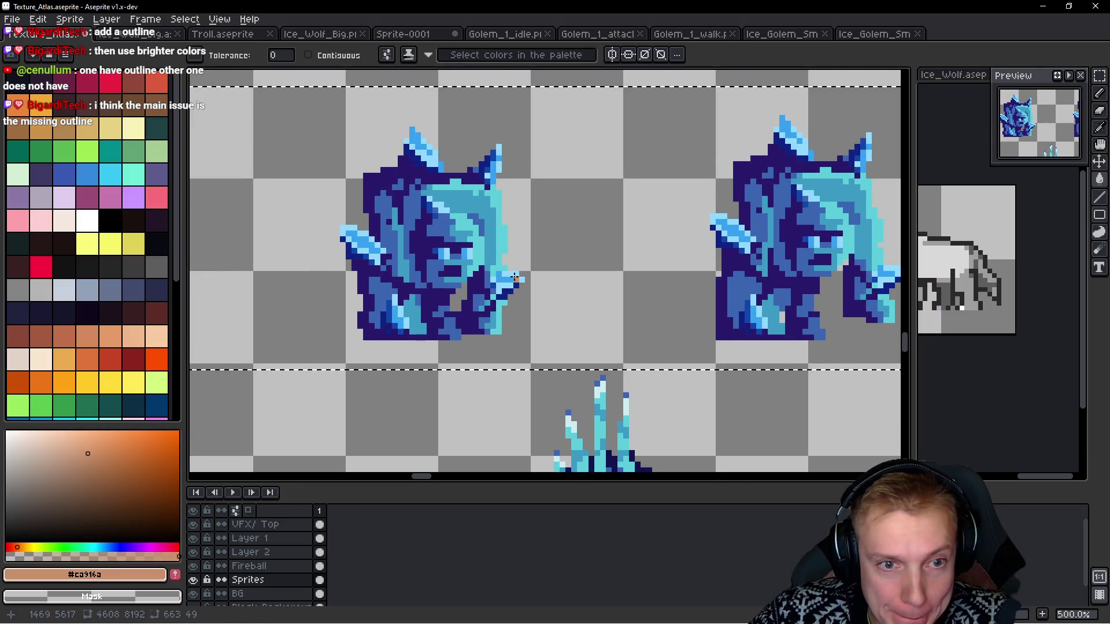
{"action": "left_click_drag", "start_coordinate": [570, 317], "coordinate": [569, 95]}
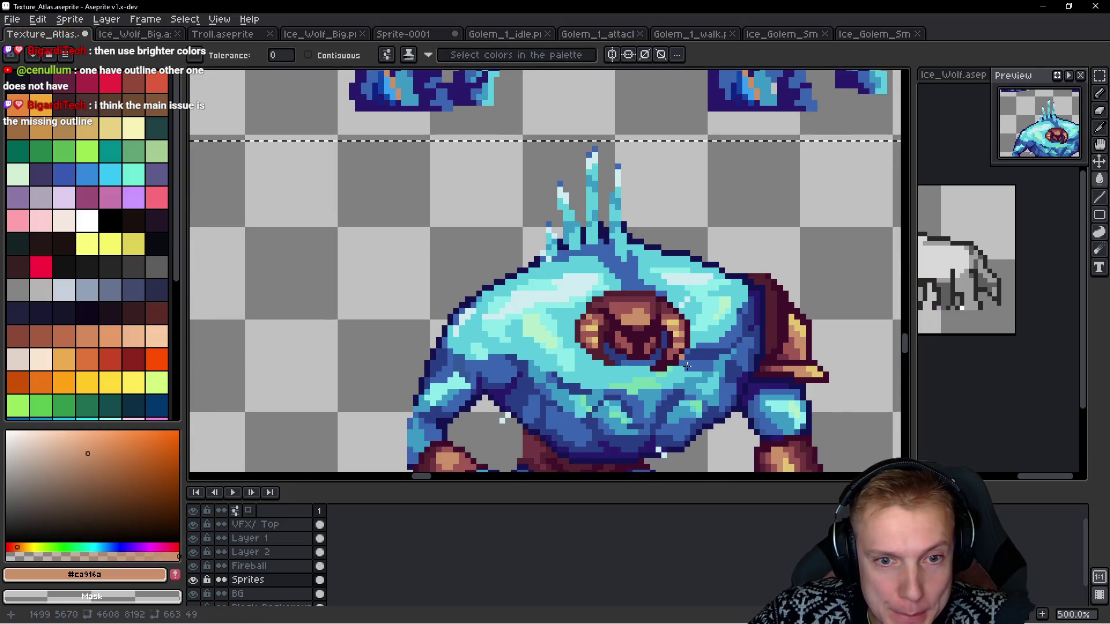
{"action": "scroll", "coordinate": [604, 305], "scroll_direction": "up", "scroll_amount": 2}
{"action": "left_click", "coordinate": [600, 287], "text": "alt"}
Pick the dark maroon #713440 from the golem's eye and return to the fill tool.
{"action": "scroll", "coordinate": [601, 289], "scroll_direction": "down", "scroll_amount": 2}
{"action": "scroll", "coordinate": [506, 247], "scroll_direction": "up", "scroll_amount": 5}
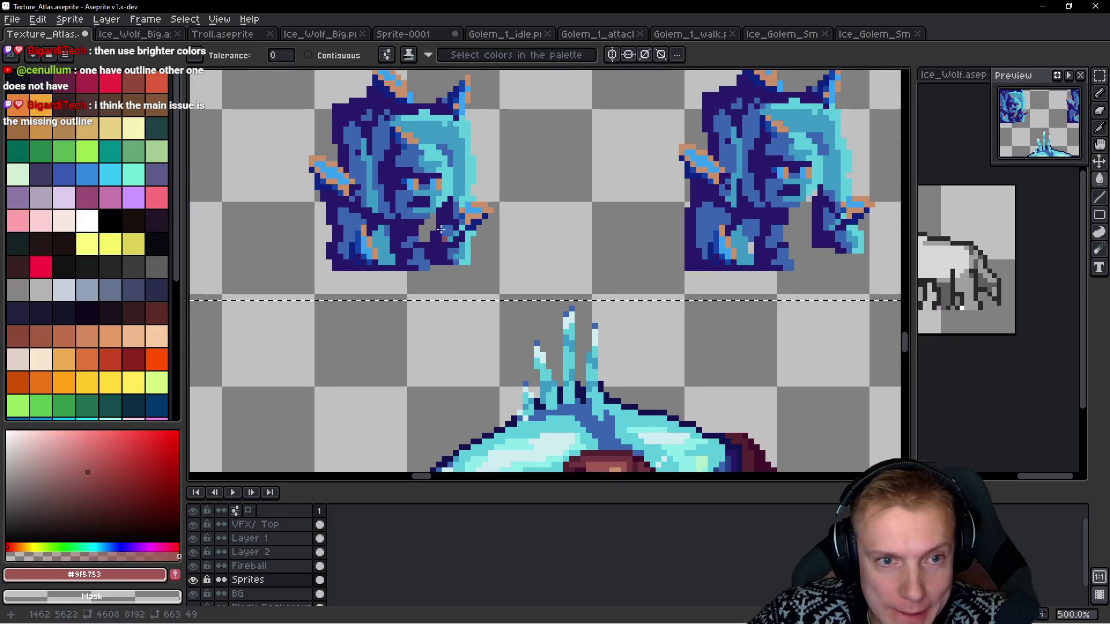
{"action": "scroll", "coordinate": [507, 247], "scroll_direction": "up", "scroll_amount": 1}
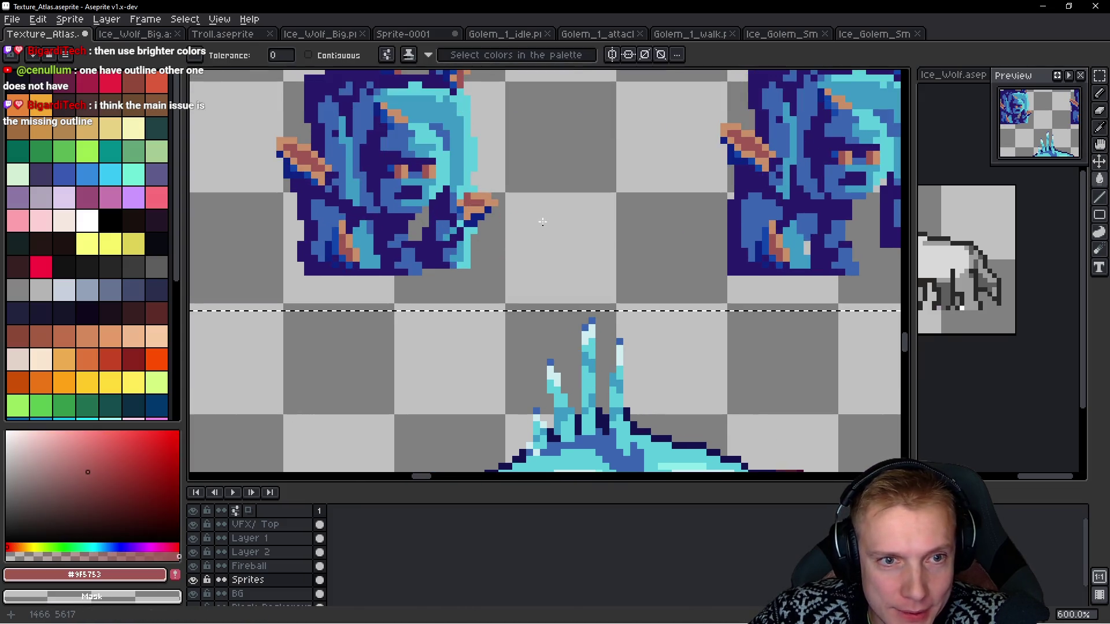
{"action": "scroll", "coordinate": [543, 225], "scroll_direction": "down", "scroll_amount": 4}
{"action": "scroll", "coordinate": [578, 330], "scroll_direction": "up", "scroll_amount": 5}
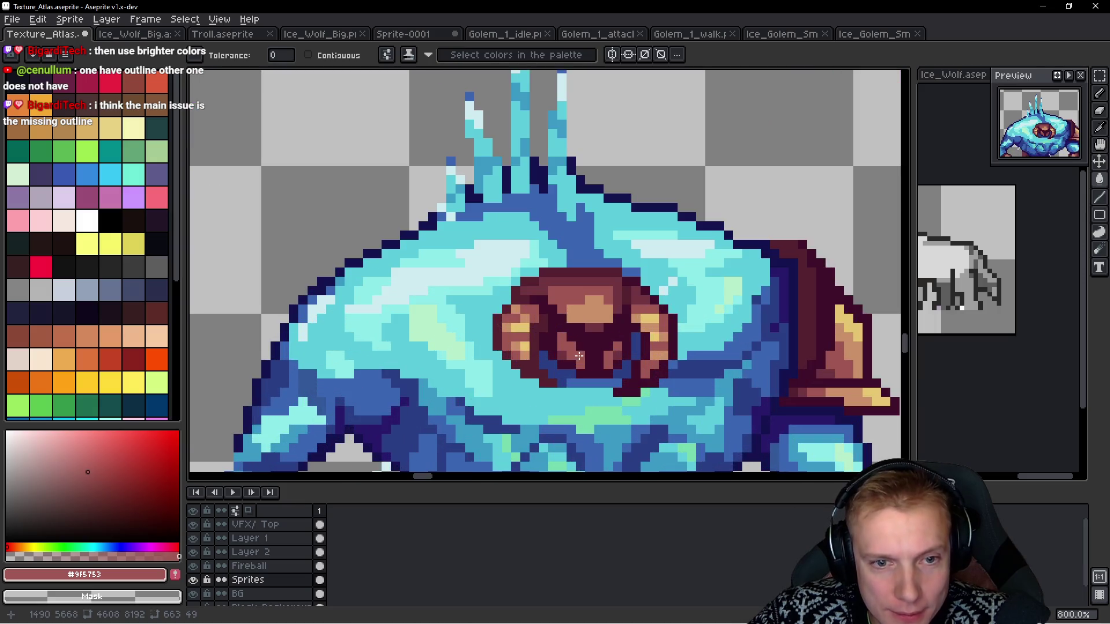
{"action": "scroll", "coordinate": [554, 289], "scroll_direction": "up", "scroll_amount": 3}
{"action": "left_click", "coordinate": [543, 266], "text": "alt"}
{"action": "scroll", "coordinate": [543, 266], "scroll_direction": "down", "scroll_amount": 3}
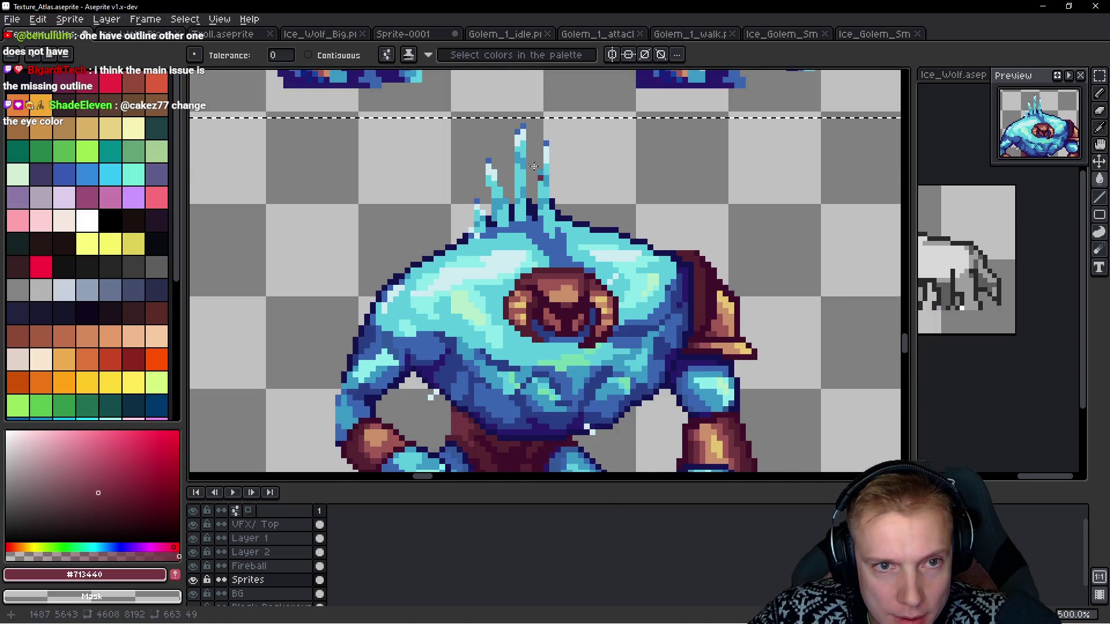
{"action": "scroll", "coordinate": [520, 260], "scroll_direction": "up", "scroll_amount": 3}
{"action": "scroll", "coordinate": [510, 299], "scroll_direction": "up", "scroll_amount": 4}
{"action": "key", "text": "w"}
Undo the last colour fill on the small golem spikes.
{"action": "scroll", "coordinate": [528, 294], "scroll_direction": "down", "scroll_amount": 2}
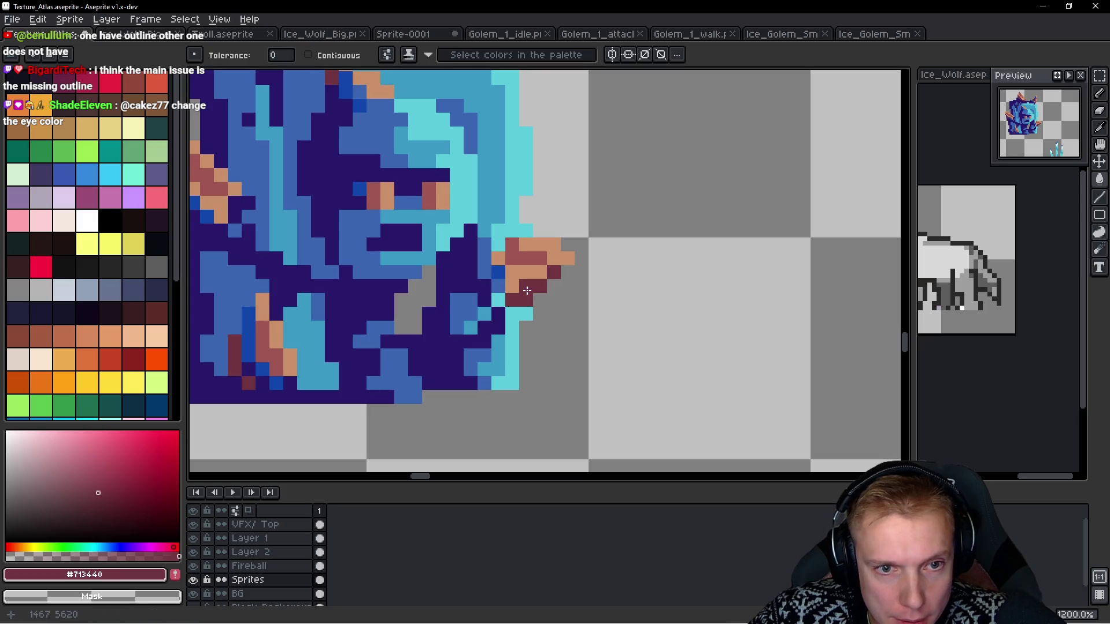
{"action": "scroll", "coordinate": [597, 285], "scroll_direction": "down", "scroll_amount": 1}
{"action": "left_click_drag", "start_coordinate": [613, 328], "coordinate": [593, 219]}
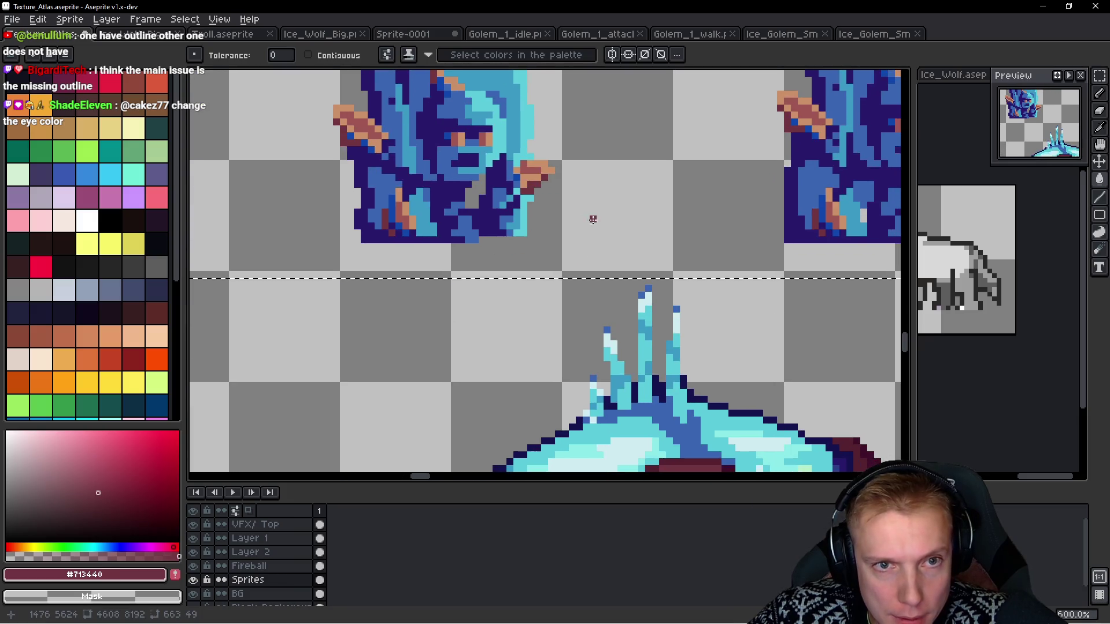
{"action": "left_click_drag", "start_coordinate": [482, 216], "coordinate": [513, 274]}
{"action": "scroll", "coordinate": [515, 283], "scroll_direction": "down", "scroll_amount": 1}
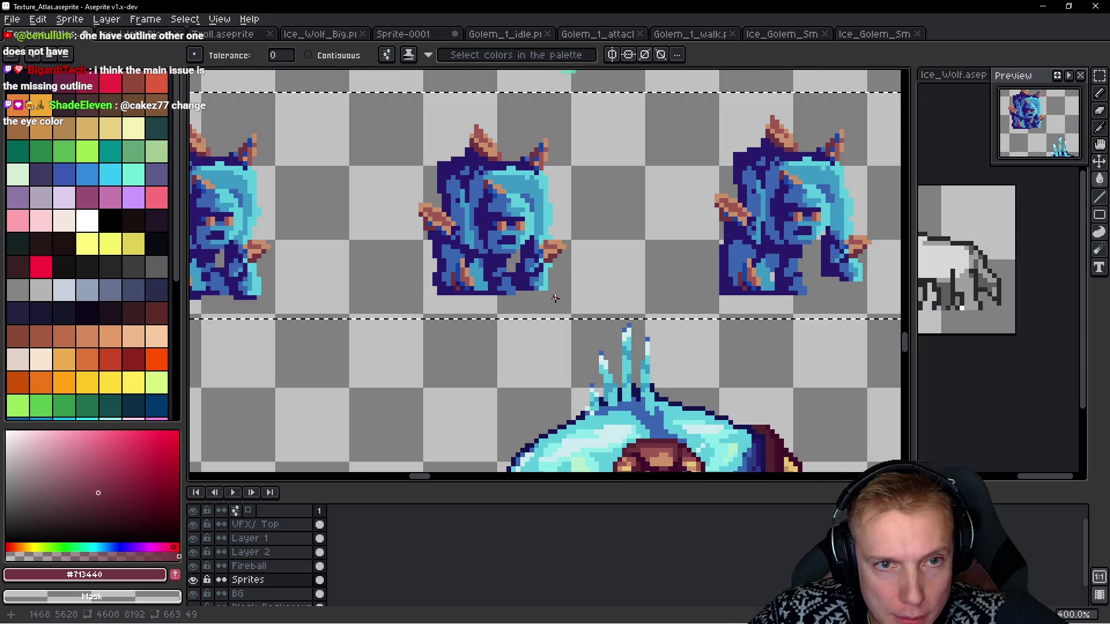
{"action": "key", "text": "ctrl+z"}
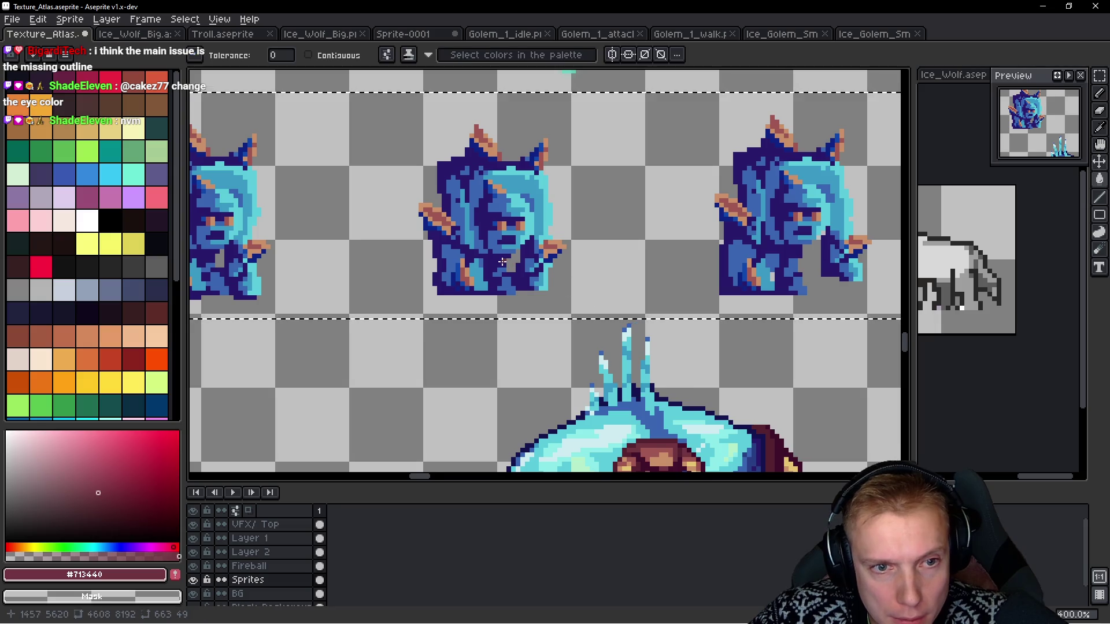
Fill the small golems' spike outlines with the darkest maroon #55212F from the eye.
{"action": "scroll", "coordinate": [460, 272], "scroll_direction": "up", "scroll_amount": 2}
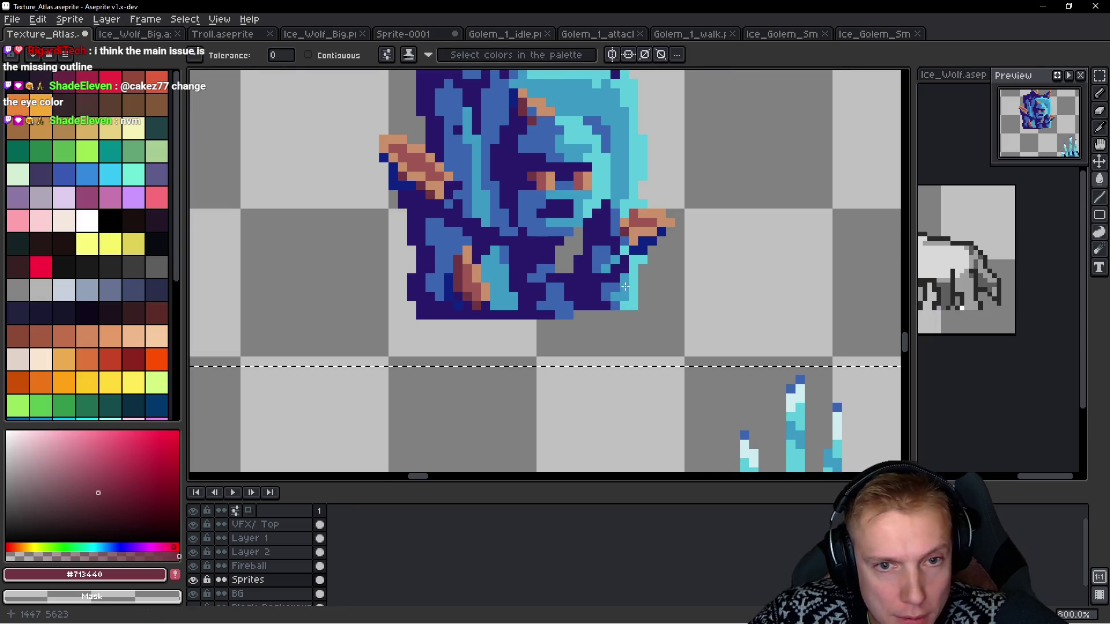
{"action": "scroll", "coordinate": [636, 289], "scroll_direction": "down", "scroll_amount": 3}
{"action": "scroll", "coordinate": [722, 297], "scroll_direction": "up", "scroll_amount": 4}
{"action": "left_click", "coordinate": [723, 298], "text": "alt"}
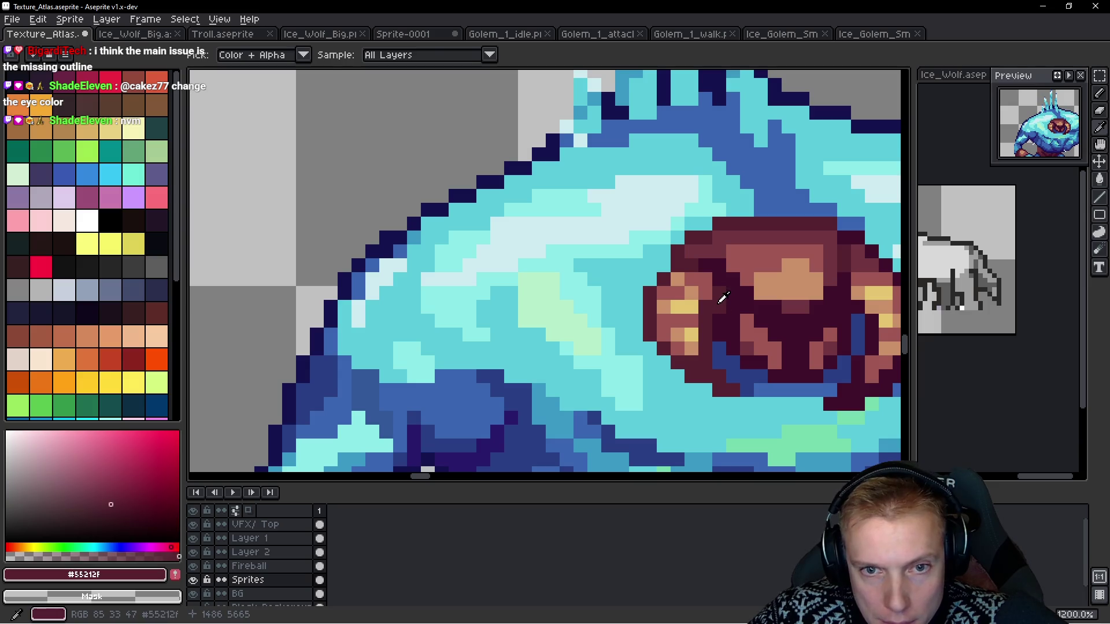
{"action": "scroll", "coordinate": [723, 298], "scroll_direction": "down", "scroll_amount": 4}
{"action": "scroll", "coordinate": [526, 174], "scroll_direction": "up", "scroll_amount": 2}
{"action": "left_click", "coordinate": [531, 100]}
{"action": "scroll", "coordinate": [683, 201], "scroll_direction": "down", "scroll_amount": 2}
{"action": "scroll", "coordinate": [632, 235], "scroll_direction": "down", "scroll_amount": 2}
{"action": "scroll", "coordinate": [606, 248], "scroll_direction": "up", "scroll_amount": 2}
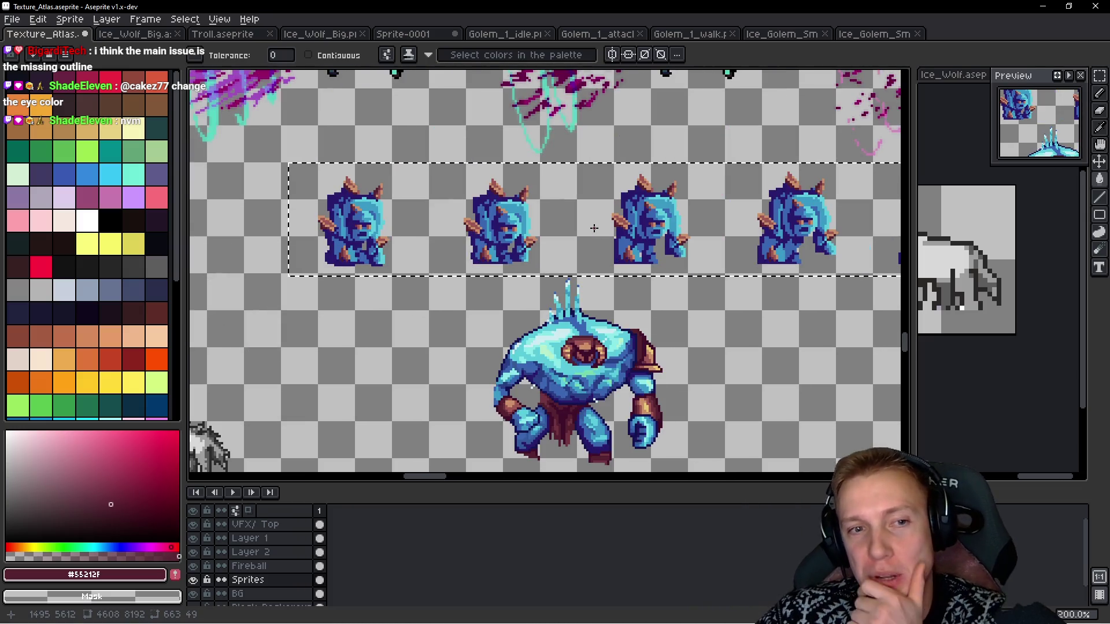
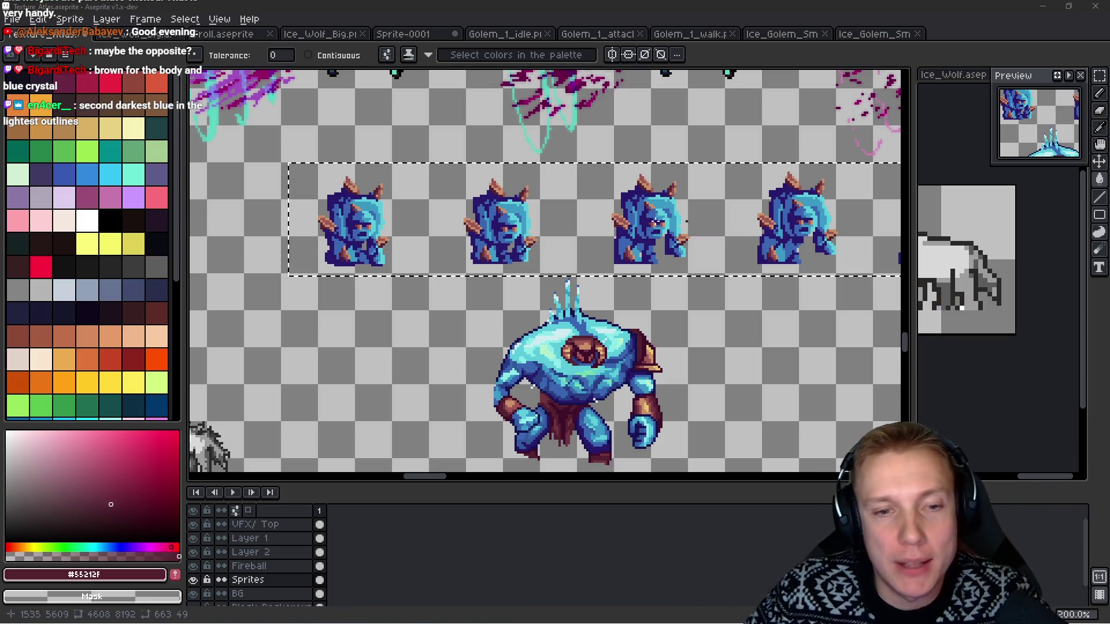
Preview an Outline effect on the golem sprite row, eyedropping navy #13134F as its colour.
{"action": "scroll", "coordinate": [668, 213], "scroll_direction": "up", "scroll_amount": 3}
{"action": "scroll", "coordinate": [668, 213], "scroll_direction": "up", "scroll_amount": 2}
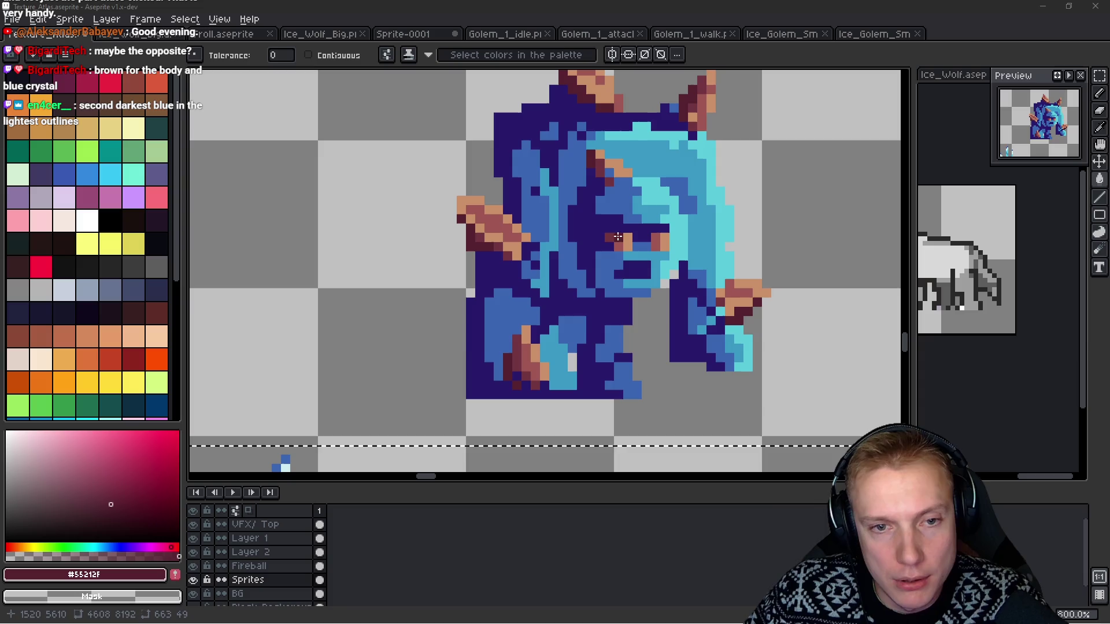
{"action": "scroll", "coordinate": [606, 264], "scroll_direction": "down", "scroll_amount": 4}
{"action": "scroll", "coordinate": [434, 261], "scroll_direction": "up", "scroll_amount": 1}
{"action": "scroll", "coordinate": [433, 260], "scroll_direction": "down", "scroll_amount": 1}
{"action": "scroll", "coordinate": [435, 258], "scroll_direction": "down", "scroll_amount": 1}
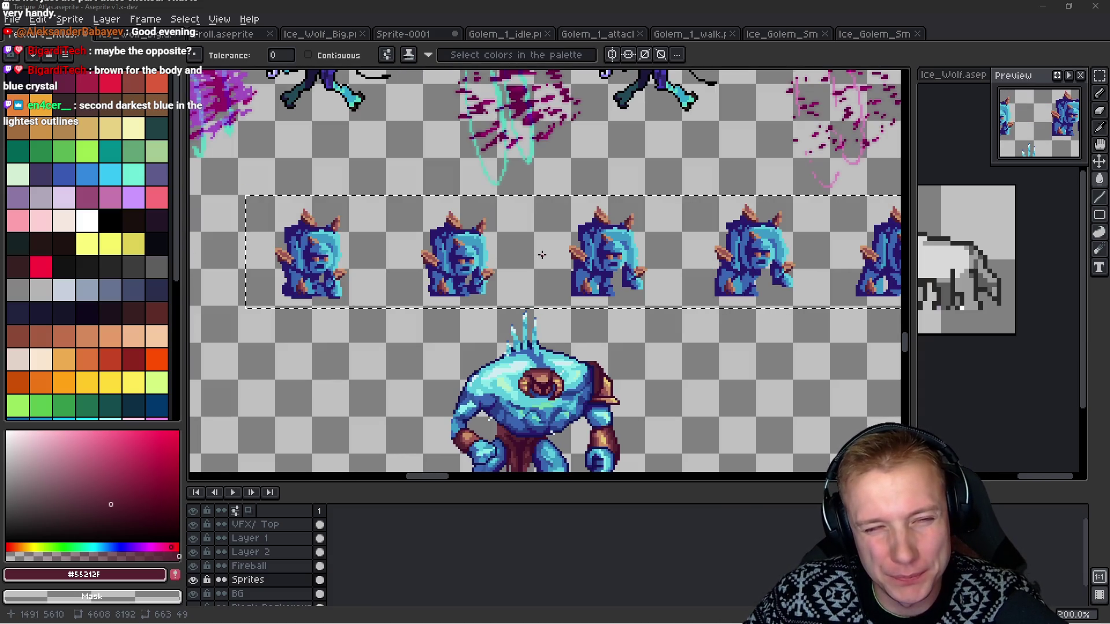
{"action": "scroll", "coordinate": [500, 313], "scroll_direction": "up", "scroll_amount": 1}
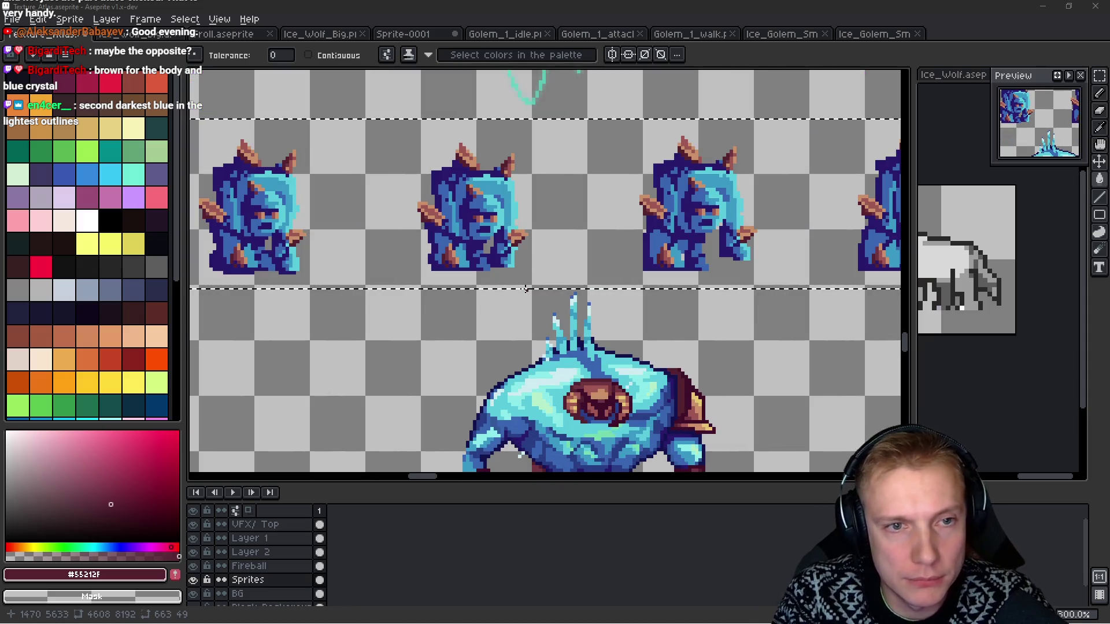
{"action": "scroll", "coordinate": [479, 272], "scroll_direction": "down", "scroll_amount": 1}
{"action": "scroll", "coordinate": [462, 257], "scroll_direction": "left", "scroll_amount": 2}
{"action": "scroll", "coordinate": [541, 280], "scroll_direction": "up", "scroll_amount": 1}
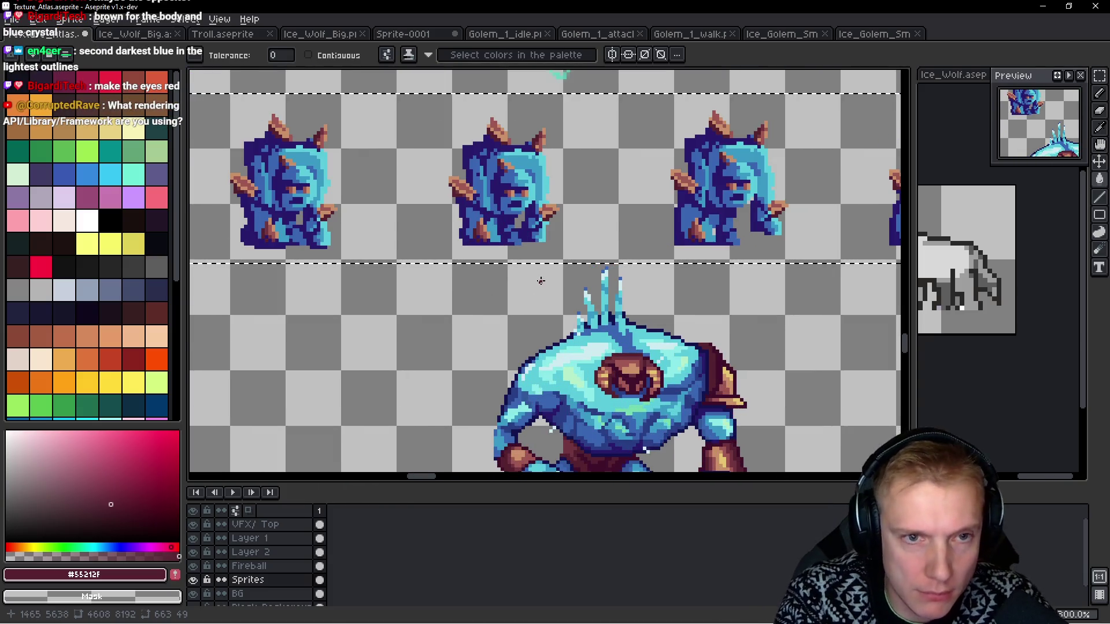
{"action": "key", "text": "shift+o"}
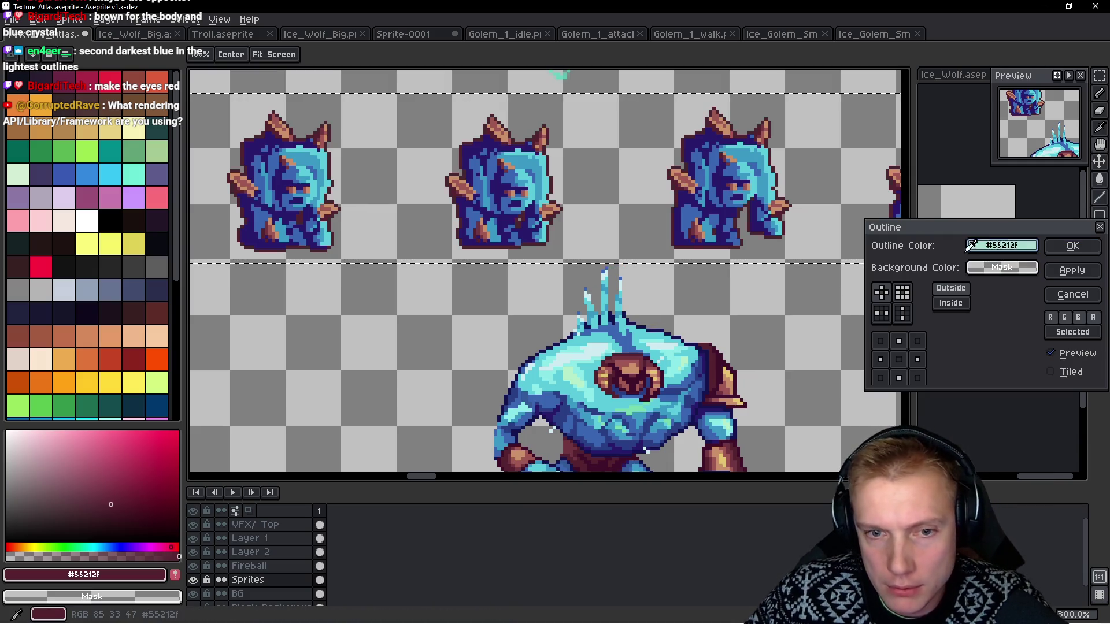
{"action": "left_click_drag", "start_coordinate": [971, 245], "coordinate": [668, 323]}
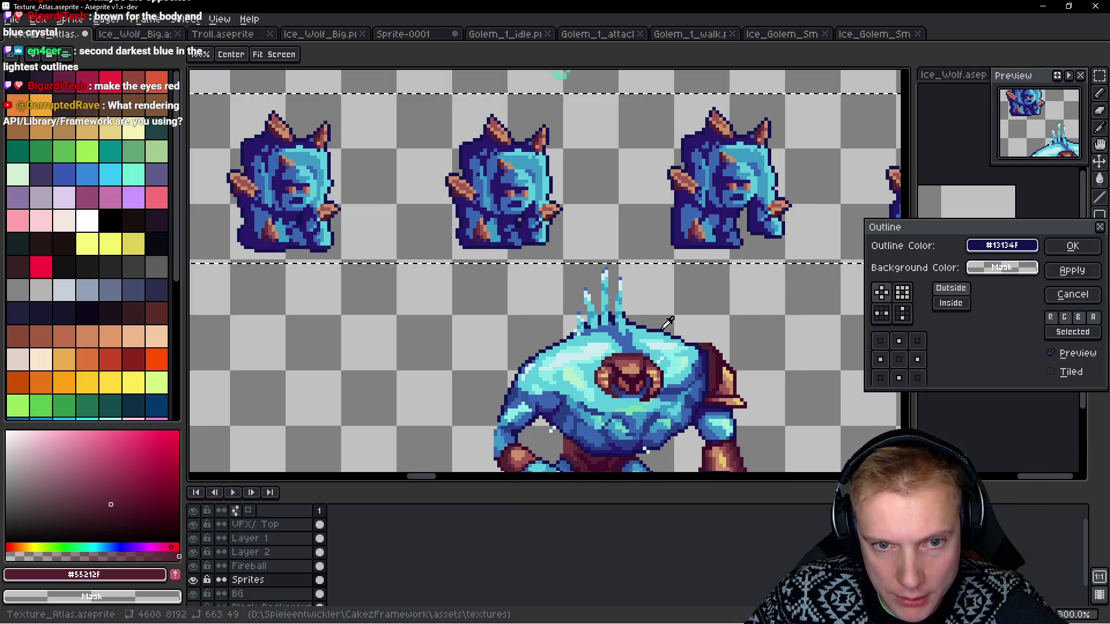
Confirm the #13134F outline so each golem minion frame gets a dark navy border.
{"action": "scroll", "coordinate": [640, 207], "scroll_direction": "down", "scroll_amount": 2}
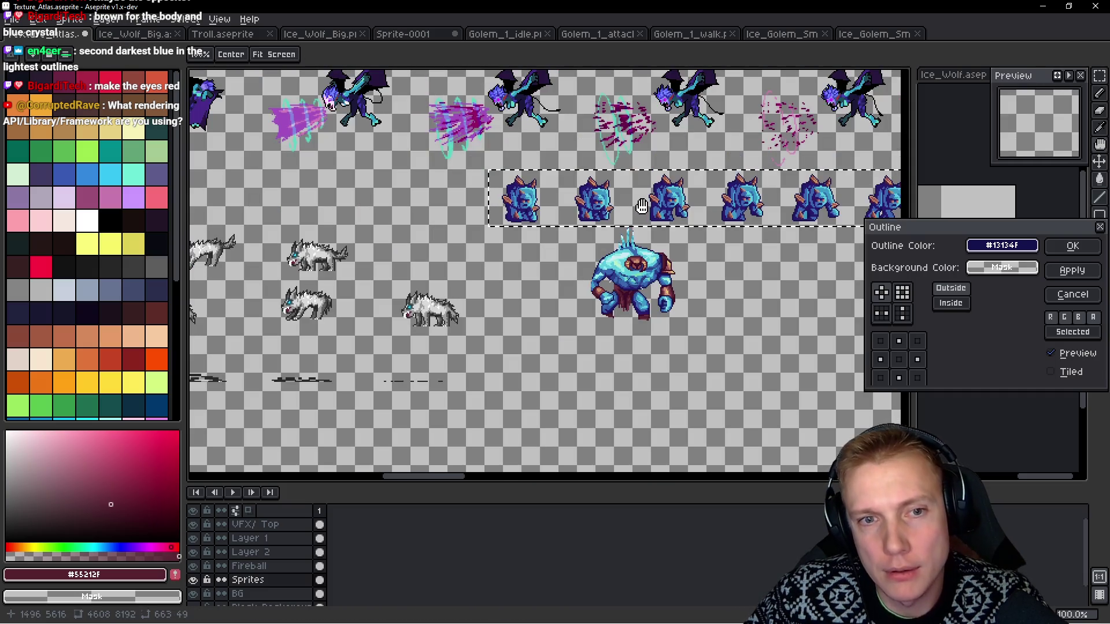
{"action": "scroll", "coordinate": [641, 207], "scroll_direction": "up", "scroll_amount": 1}
{"action": "left_click_drag", "start_coordinate": [640, 205], "coordinate": [520, 250]}
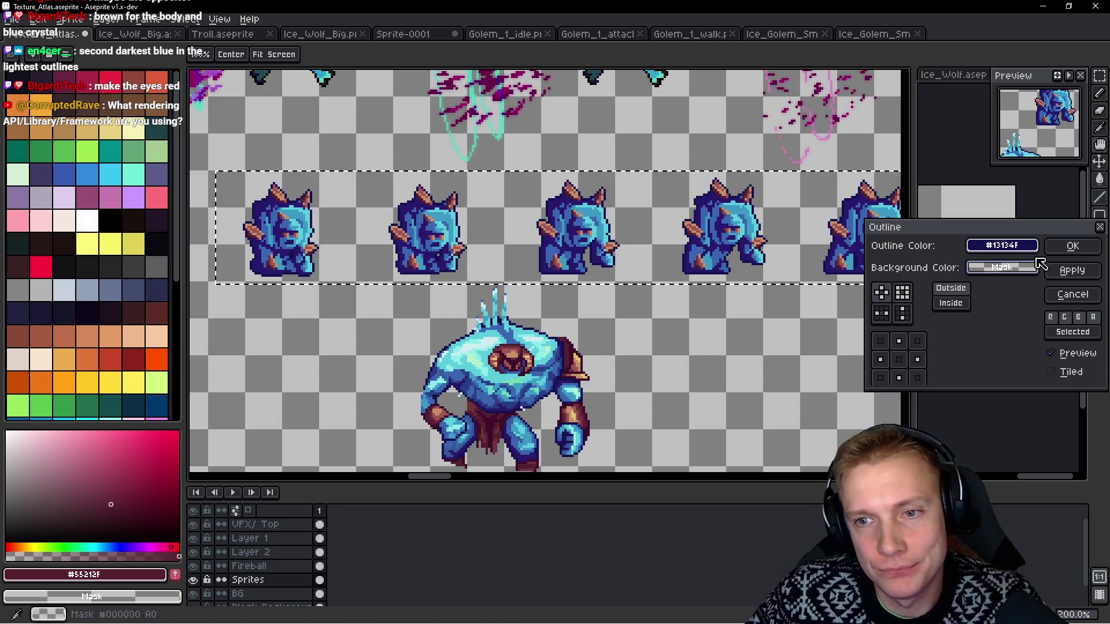
{"action": "left_click", "coordinate": [1072, 250]}
{"action": "left_click_drag", "start_coordinate": [593, 325], "coordinate": [620, 281]}
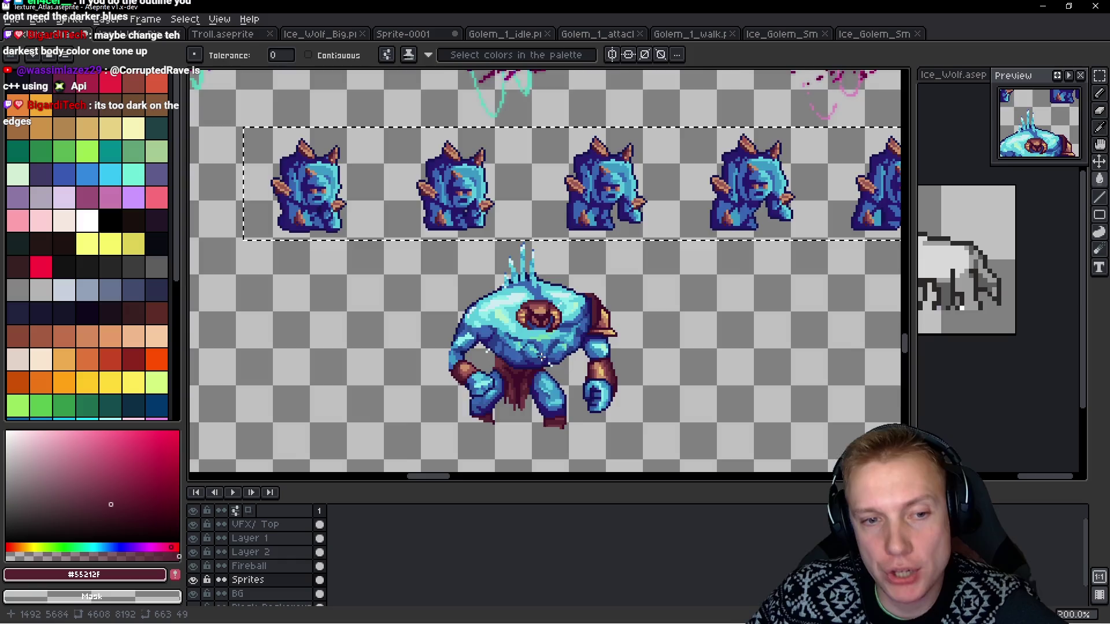
Recolour the minion's darkest body blue to #293c84 with a non-contiguous Paint Bucket fill.
{"action": "scroll", "coordinate": [542, 358], "scroll_direction": "up", "scroll_amount": 3}
{"action": "key", "text": "i"}
{"action": "left_click", "coordinate": [517, 370]}
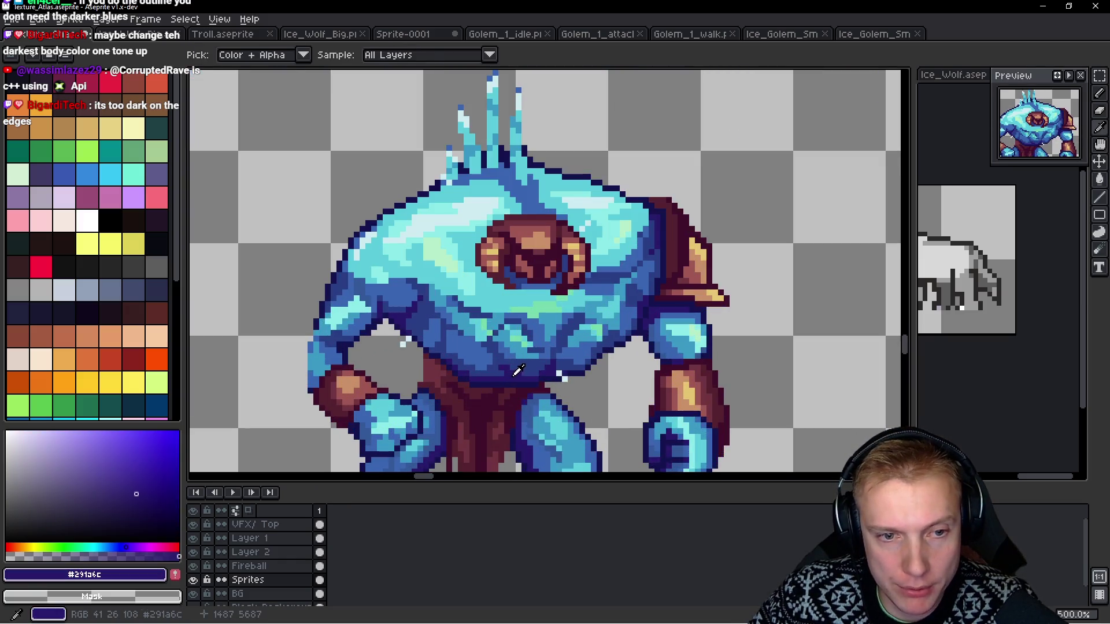
{"action": "key", "text": "g"}
{"action": "scroll", "coordinate": [517, 370], "scroll_direction": "up", "scroll_amount": 5}
{"action": "scroll", "coordinate": [650, 192], "scroll_direction": "up", "scroll_amount": 2}
{"action": "scroll", "coordinate": [649, 192], "scroll_direction": "down", "scroll_amount": 2}
{"action": "scroll", "coordinate": [603, 383], "scroll_direction": "down", "scroll_amount": 8}
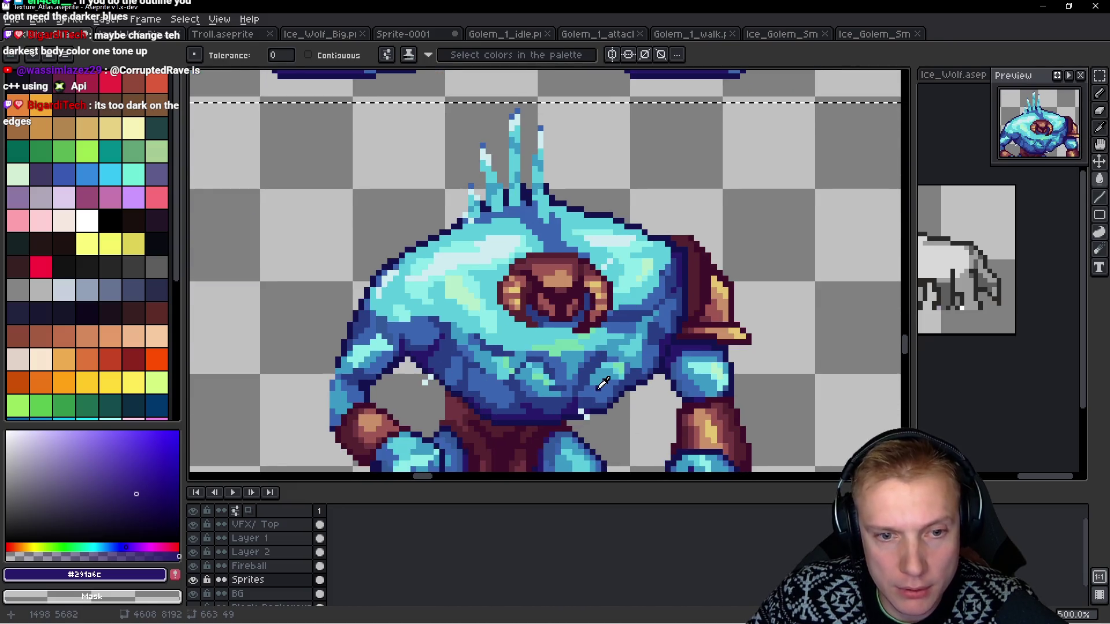
{"action": "left_click", "coordinate": [603, 384], "text": "alt"}
{"action": "scroll", "coordinate": [601, 384], "scroll_direction": "up", "scroll_amount": 5}
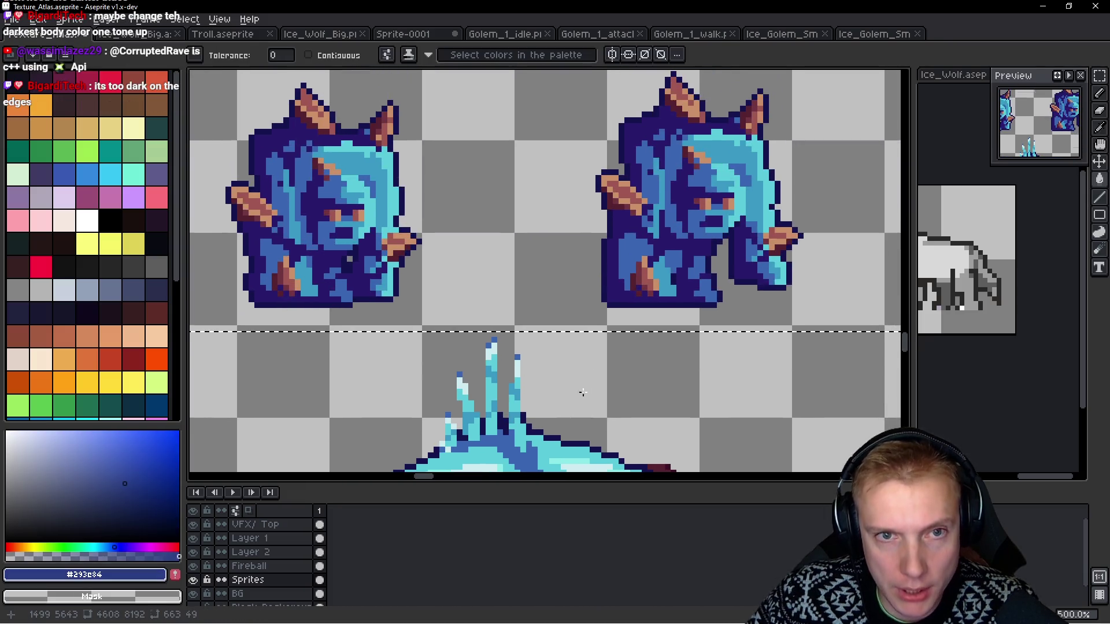
{"action": "left_click", "coordinate": [610, 245]}
Inspect the recoloured golem row and switch to the 1px Pencil.
{"action": "scroll", "coordinate": [612, 245], "scroll_direction": "down", "scroll_amount": 4}
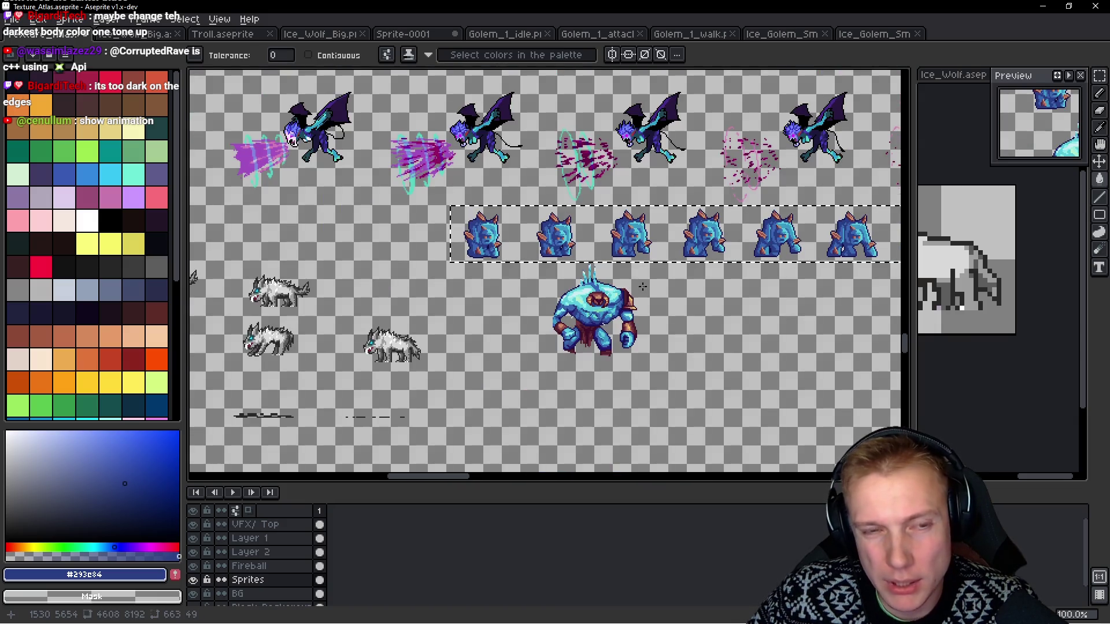
{"action": "scroll", "coordinate": [502, 252], "scroll_direction": "up", "scroll_amount": 2}
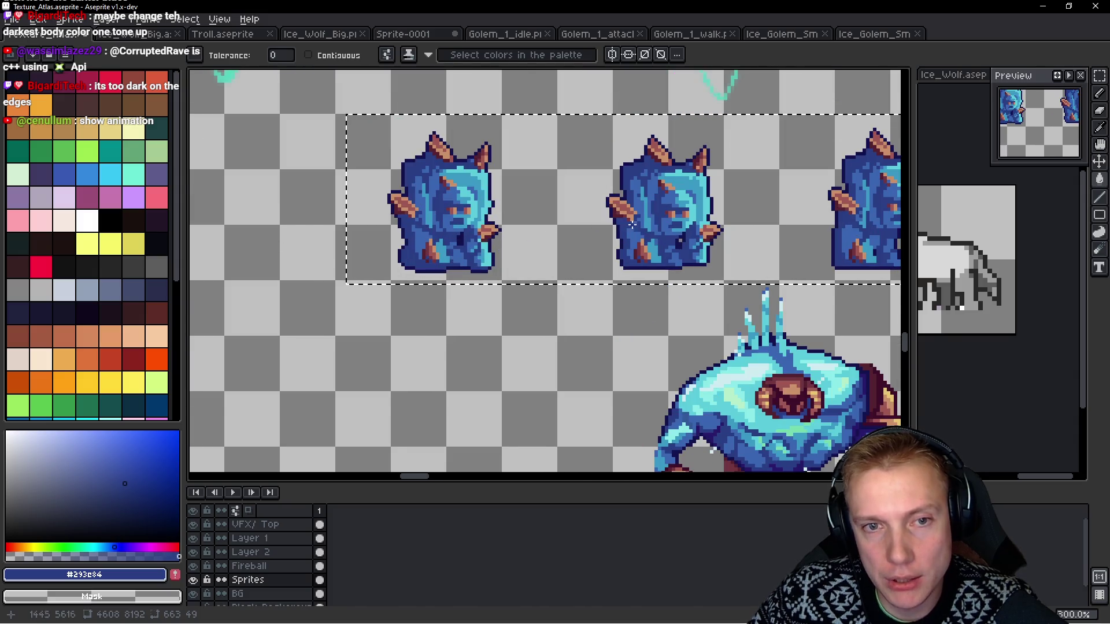
{"action": "scroll", "coordinate": [502, 252], "scroll_direction": "down", "scroll_amount": 2}
{"action": "left_click_drag", "start_coordinate": [569, 227], "coordinate": [632, 228]}
{"action": "scroll", "coordinate": [620, 231], "scroll_direction": "up", "scroll_amount": 4}
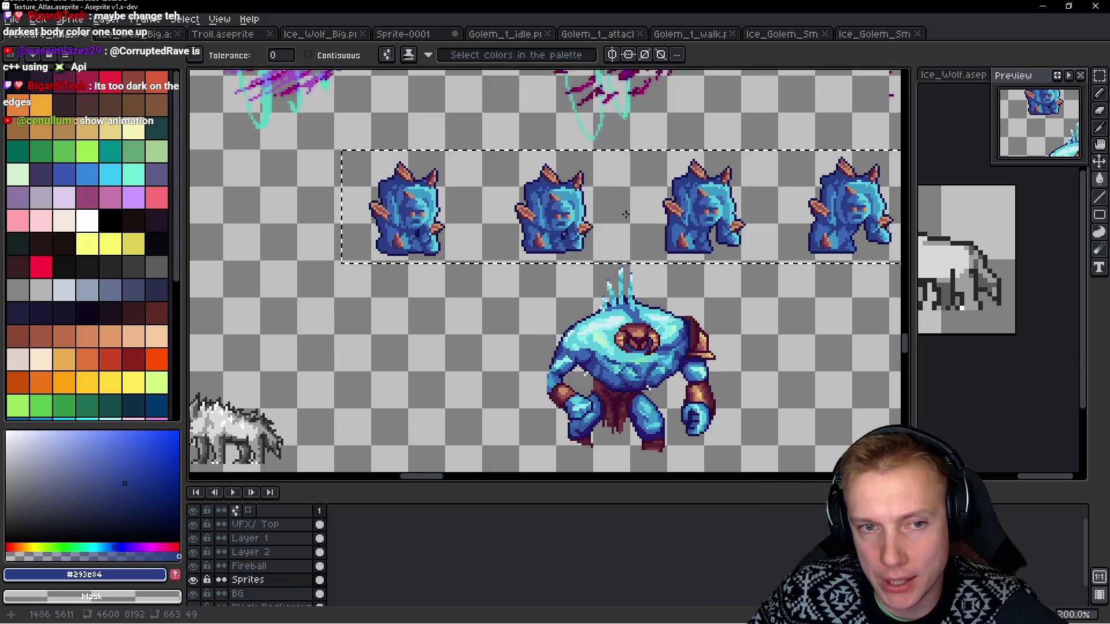
{"action": "scroll", "coordinate": [634, 389], "scroll_direction": "up", "scroll_amount": 3}
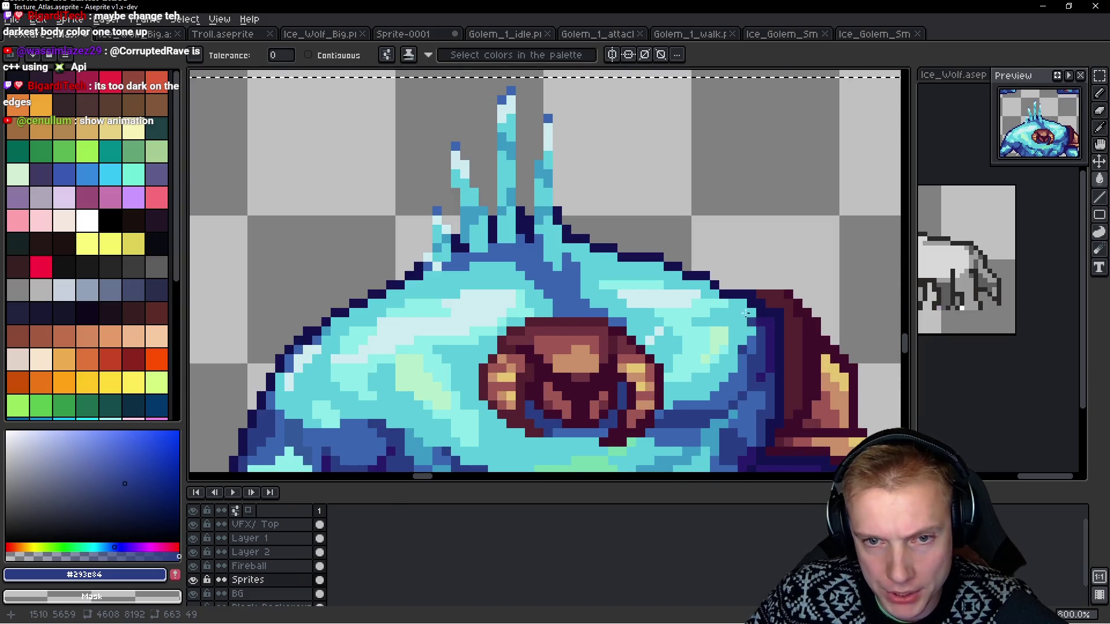
{"action": "key", "text": "b"}
{"action": "scroll", "coordinate": [634, 389], "scroll_direction": "up", "scroll_amount": 5}
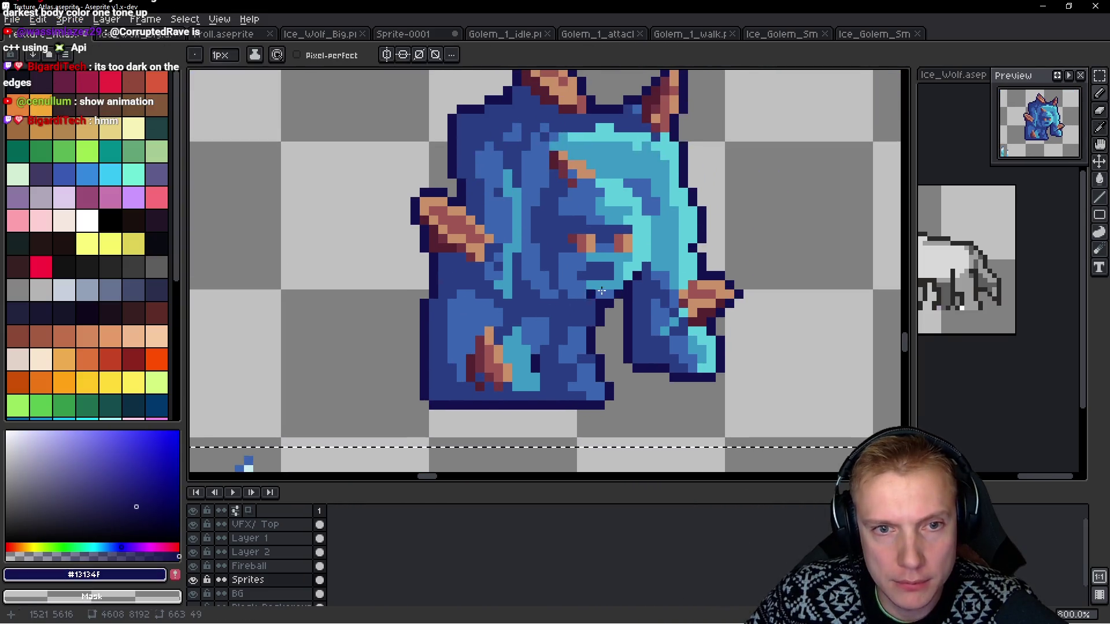
Draw a dark navy line on the minion's face and add a dark red #713440 pixel.
{"action": "scroll", "coordinate": [656, 301], "scroll_direction": "up", "scroll_amount": 2}
{"action": "mouse_move", "coordinate": [647, 310]}
{"action": "left_mouse_down"}
{"action": "mouse_move", "coordinate": [661, 285]}
{"action": "mouse_move", "coordinate": [663, 212]}
{"action": "mouse_move", "coordinate": [681, 212]}
{"action": "mouse_move", "coordinate": [564, 110]}
{"action": "left_mouse_up"}
{"action": "scroll", "coordinate": [569, 148], "scroll_direction": "down", "scroll_amount": 5}
{"action": "scroll", "coordinate": [569, 149], "scroll_direction": "up", "scroll_amount": 4}
{"action": "left_click", "coordinate": [520, 112], "text": "alt"}
{"action": "key", "text": "ctrl+z"}
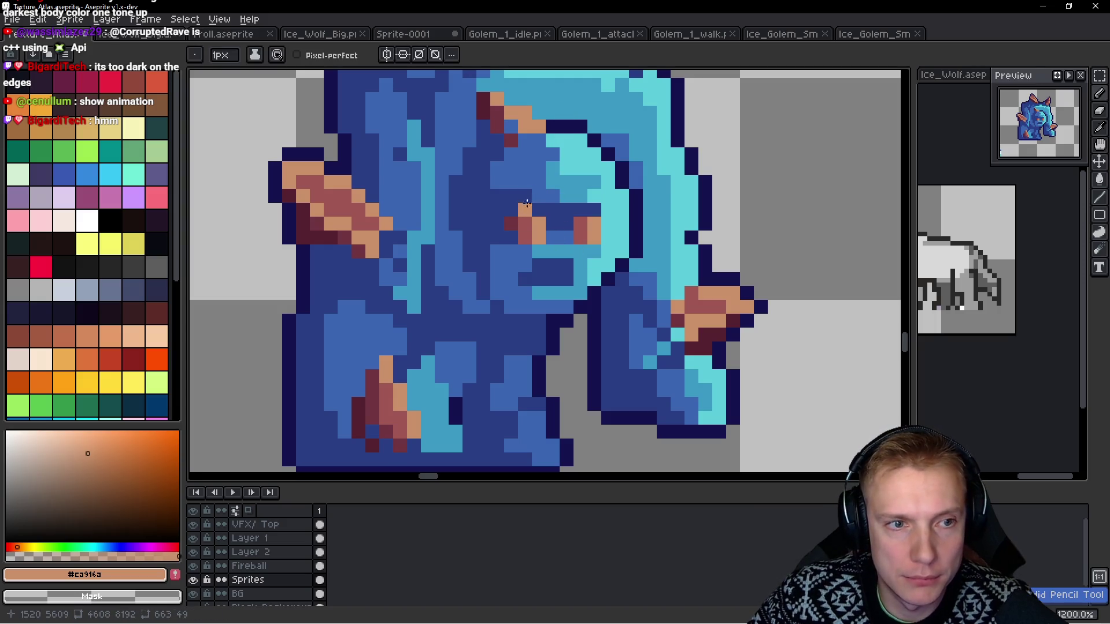
{"action": "key", "text": "ctrl+z"}
{"action": "left_click", "coordinate": [311, 220], "text": "alt"}
{"action": "left_click", "coordinate": [475, 151]}
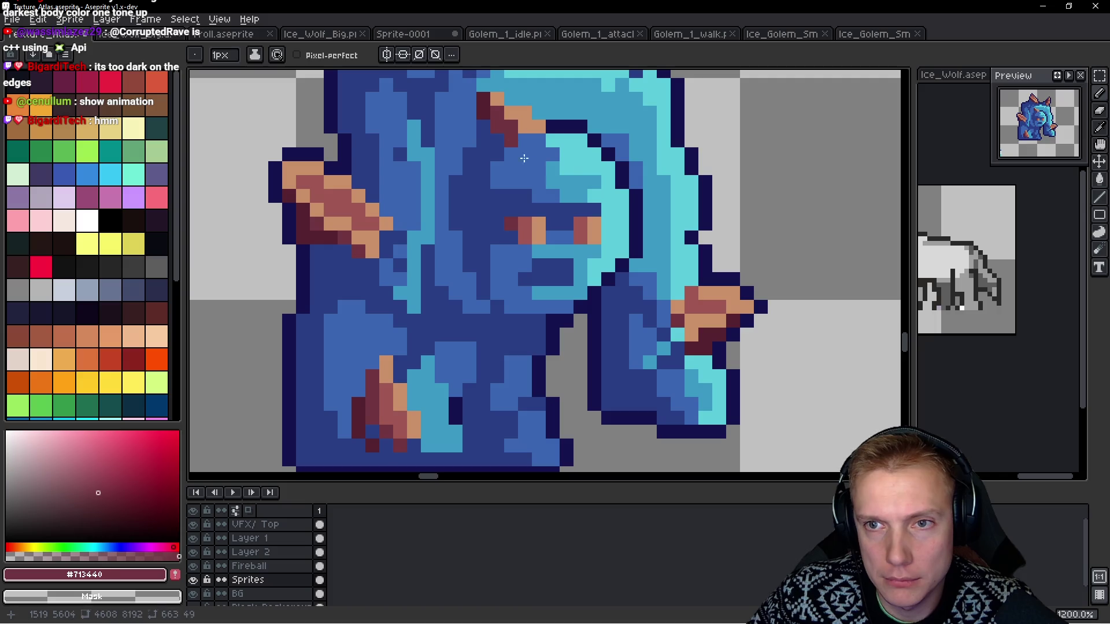
Add #13134F navy strokes and pixels down the face, including a vertical line.
{"action": "scroll", "coordinate": [524, 158], "scroll_direction": "up", "scroll_amount": 3}
{"action": "left_click", "coordinate": [570, 201], "text": "alt"}
{"action": "left_click_drag", "start_coordinate": [552, 187], "coordinate": [510, 172]}
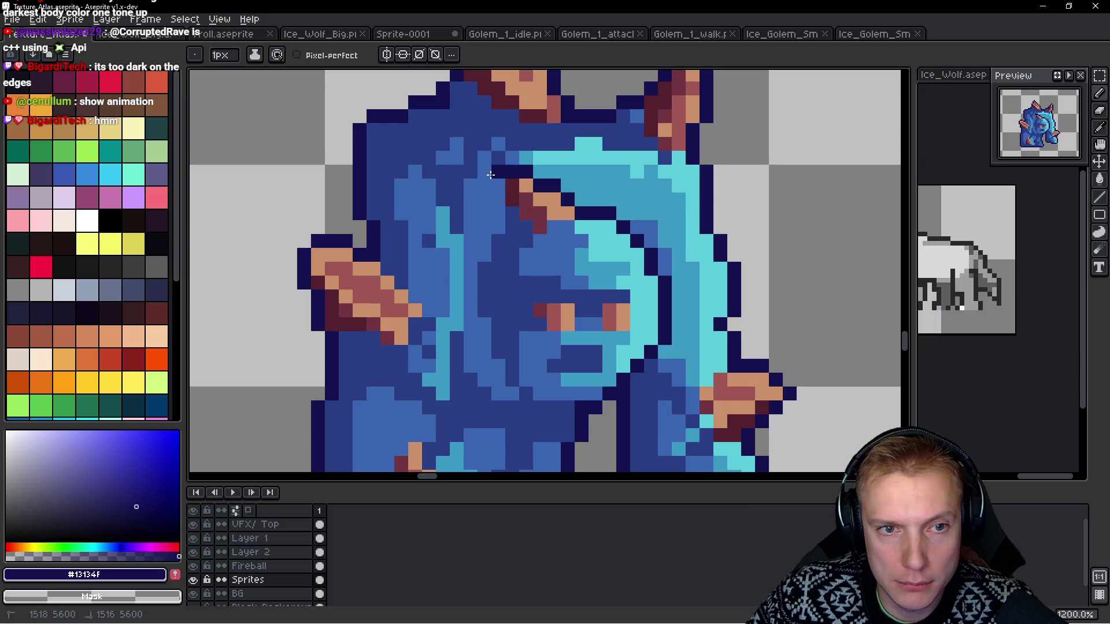
{"action": "left_click", "coordinate": [498, 185]}
{"action": "left_click", "coordinate": [498, 200]}
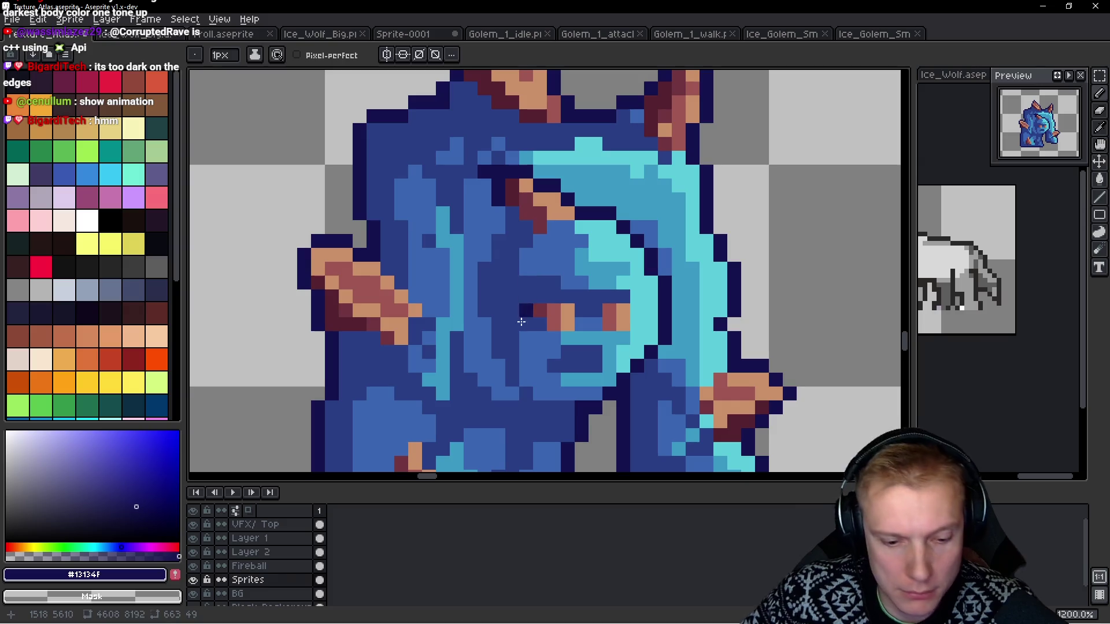
{"action": "key", "text": "ctrl+z"}
{"action": "key", "text": "ctrl+z"}
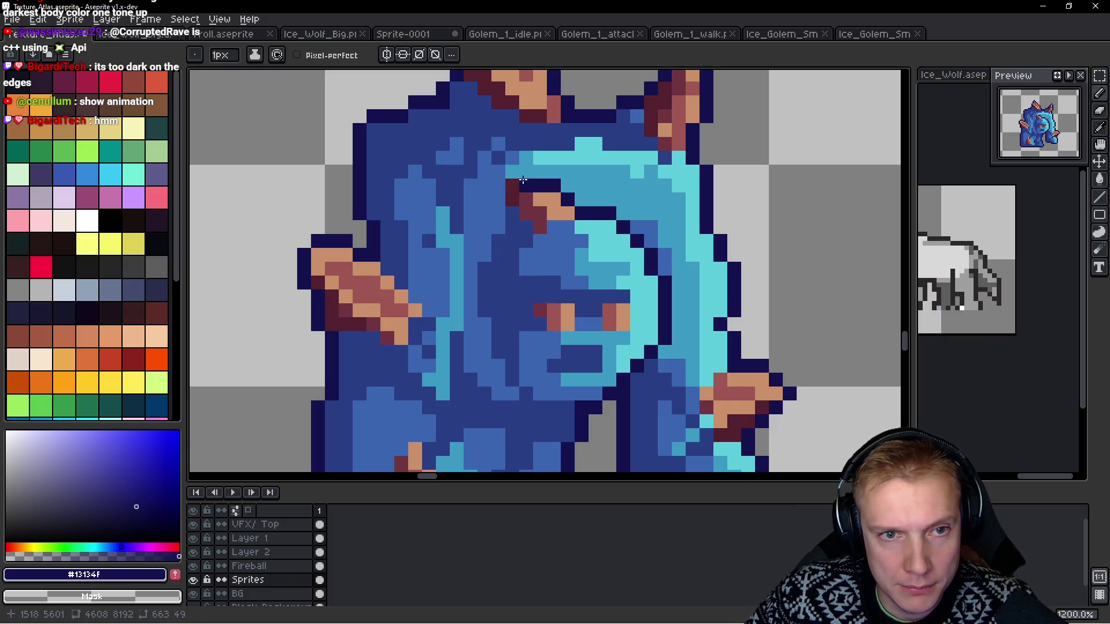
{"action": "left_click_drag", "start_coordinate": [499, 186], "coordinate": [499, 227]}
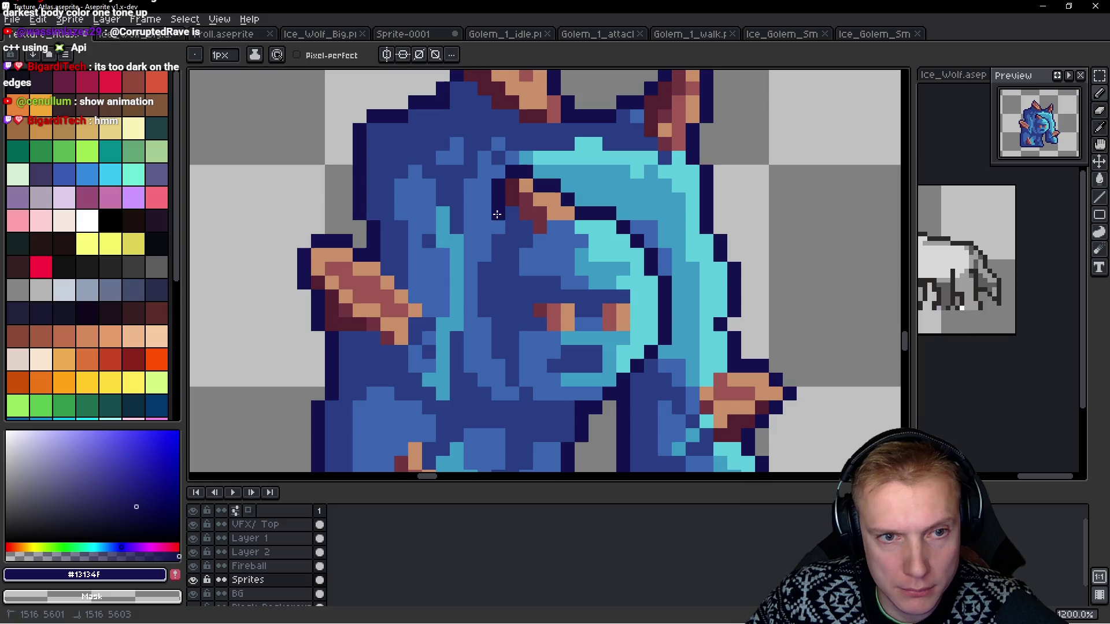
{"action": "left_click", "coordinate": [485, 255]}
{"action": "left_click", "coordinate": [484, 241]}
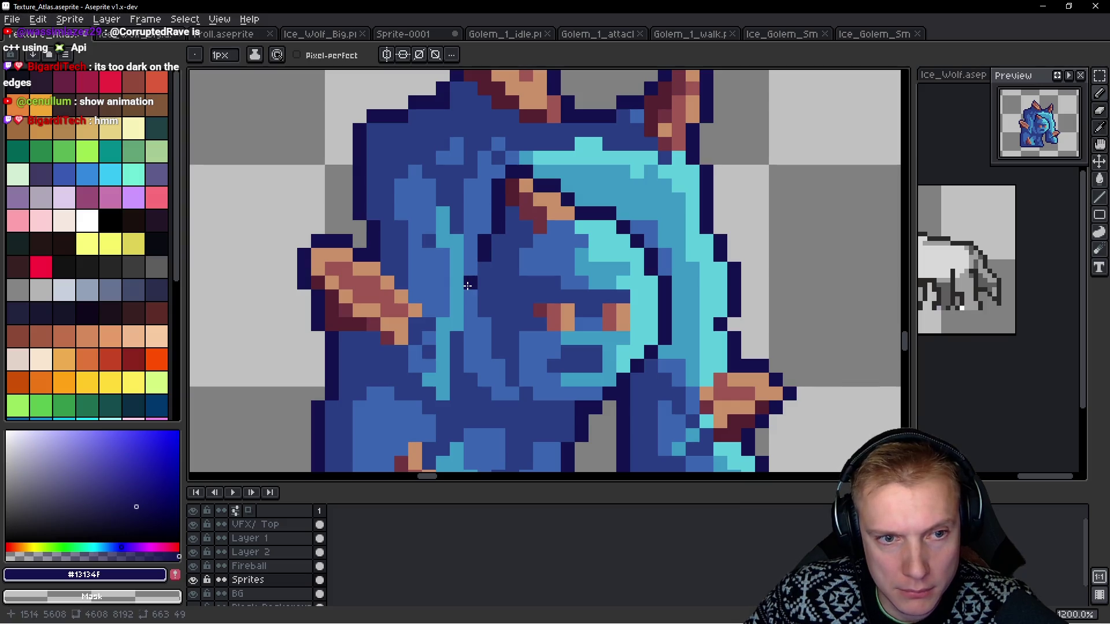
{"action": "left_click", "coordinate": [581, 366]}
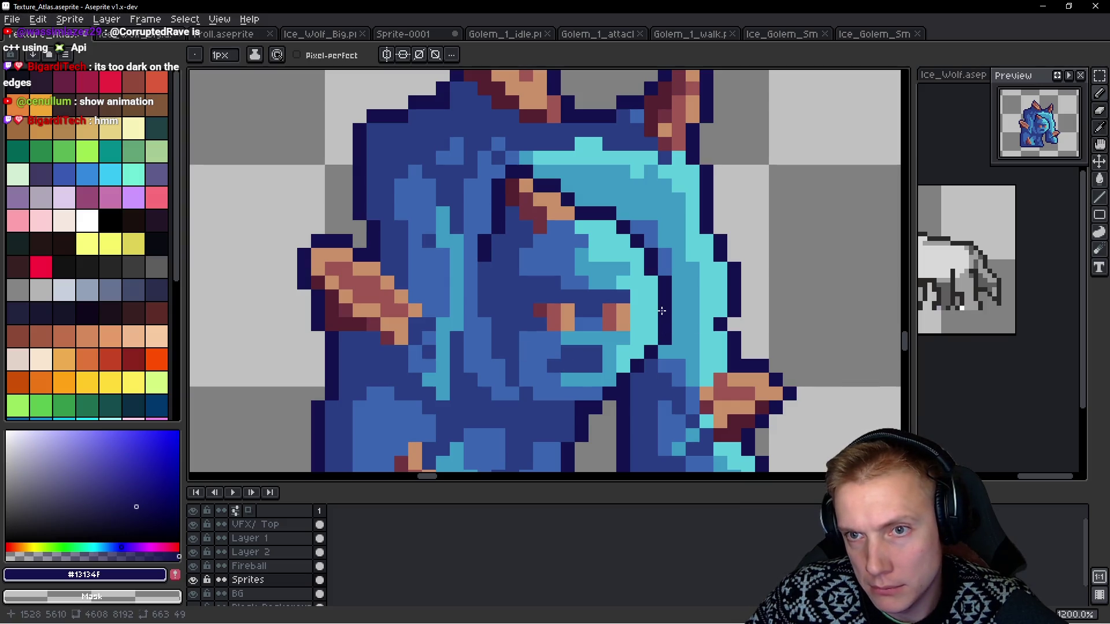
{"action": "scroll", "coordinate": [466, 334], "scroll_direction": "down", "scroll_amount": 3}
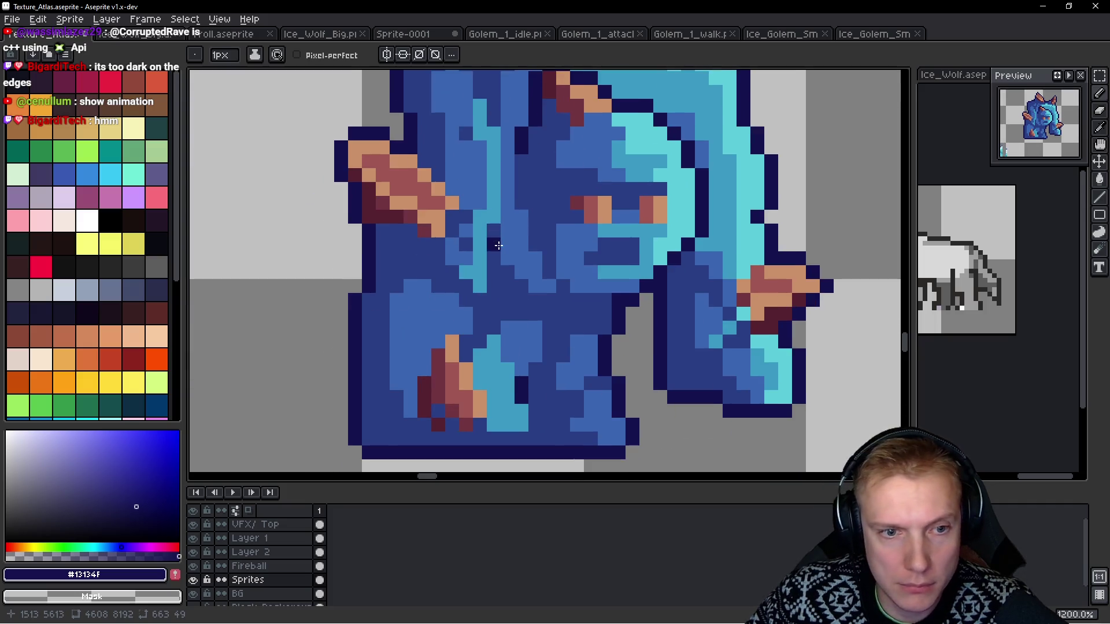
{"action": "scroll", "coordinate": [516, 311], "scroll_direction": "down", "scroll_amount": 5}
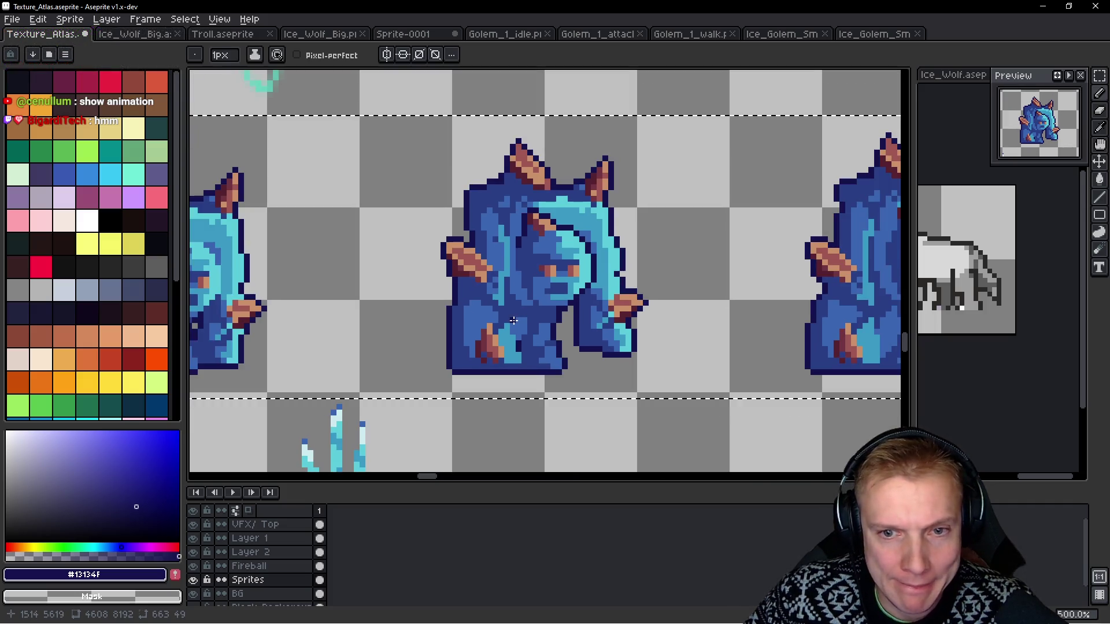
Draw a short navy outline line up the golem's lower body, replacing an overlong first attempt.
{"action": "scroll", "coordinate": [690, 326], "scroll_direction": "up", "scroll_amount": 1}
{"action": "mouse_move", "coordinate": [690, 326]}
{"action": "left_mouse_down"}
{"action": "mouse_move", "coordinate": [806, 322]}
{"action": "mouse_move", "coordinate": [349, 289]}
{"action": "mouse_move", "coordinate": [877, 341]}
{"action": "mouse_move", "coordinate": [795, 342]}
{"action": "left_mouse_up"}
{"action": "scroll", "coordinate": [559, 382], "scroll_direction": "up", "scroll_amount": 5}
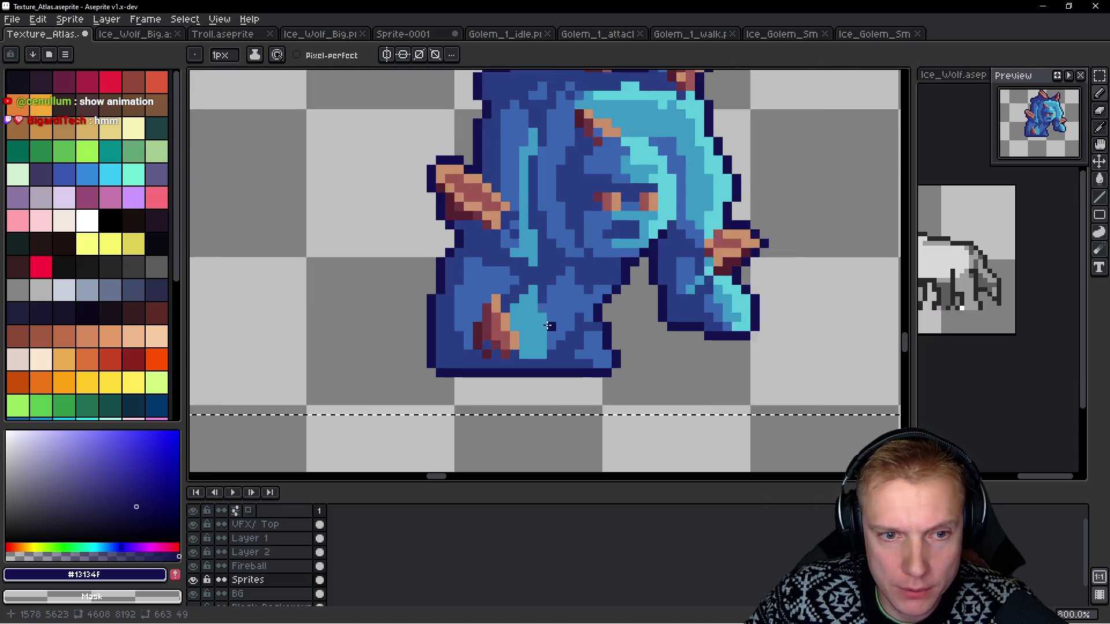
{"action": "left_click_drag", "start_coordinate": [559, 382], "coordinate": [553, 244]}
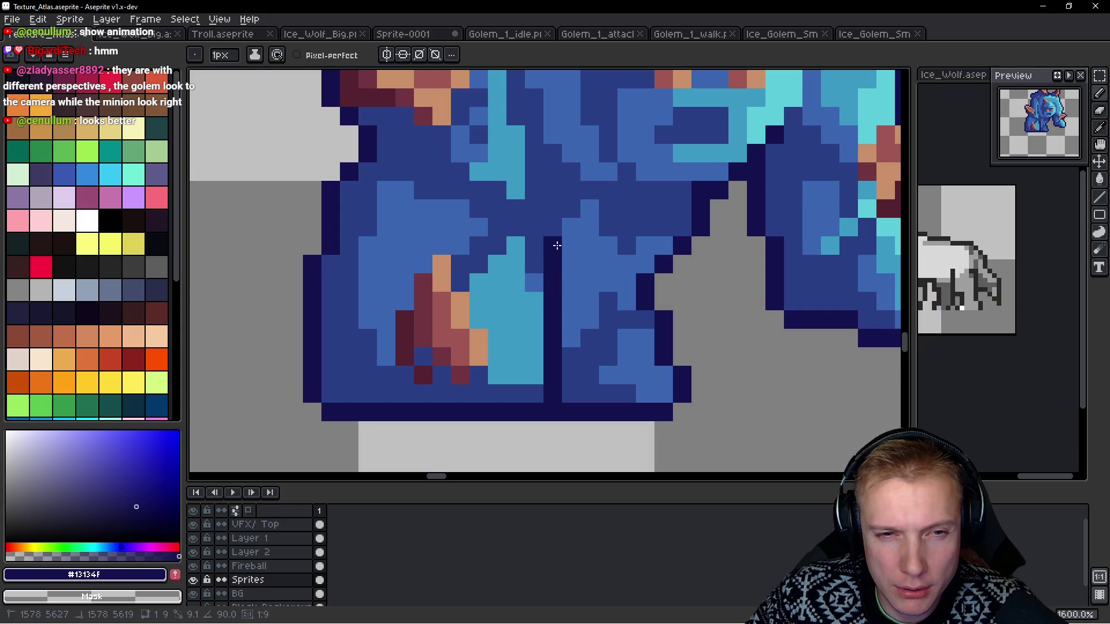
{"action": "key", "text": "ctrl+z"}
{"action": "scroll", "coordinate": [557, 246], "scroll_direction": "down", "scroll_amount": 5}
{"action": "scroll", "coordinate": [561, 324], "scroll_direction": "up", "scroll_amount": 4}
{"action": "left_click_drag", "start_coordinate": [562, 358], "coordinate": [568, 299]}
Add a navy outline pixel and vertical #13134F lines down the golem's body and leg.
{"action": "scroll", "coordinate": [568, 298], "scroll_direction": "down", "scroll_amount": 7}
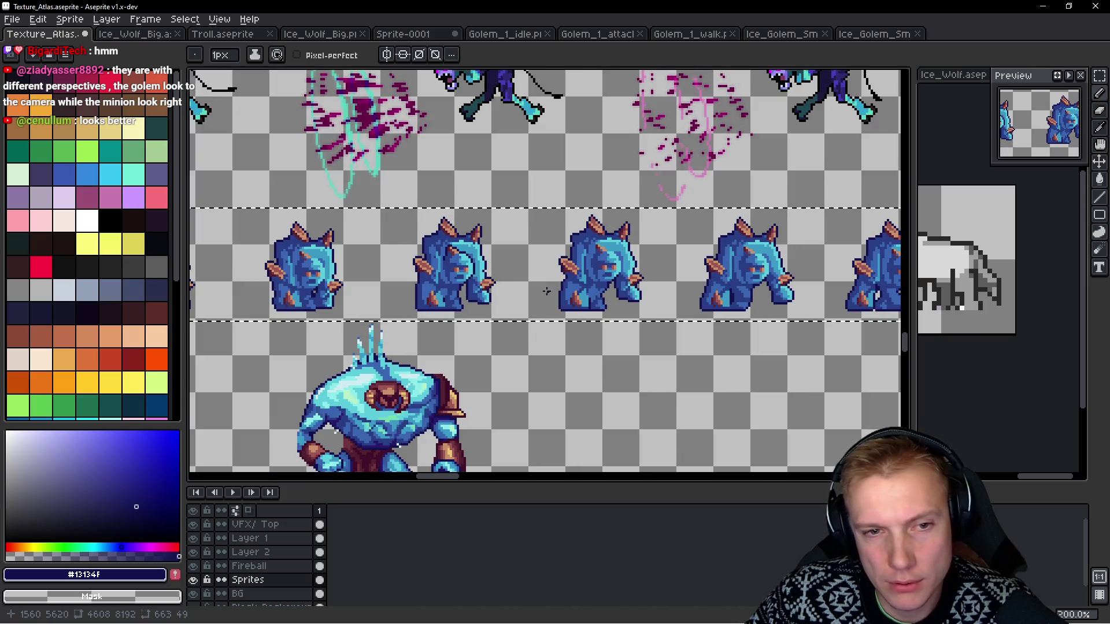
{"action": "scroll", "coordinate": [583, 286], "scroll_direction": "up", "scroll_amount": 7}
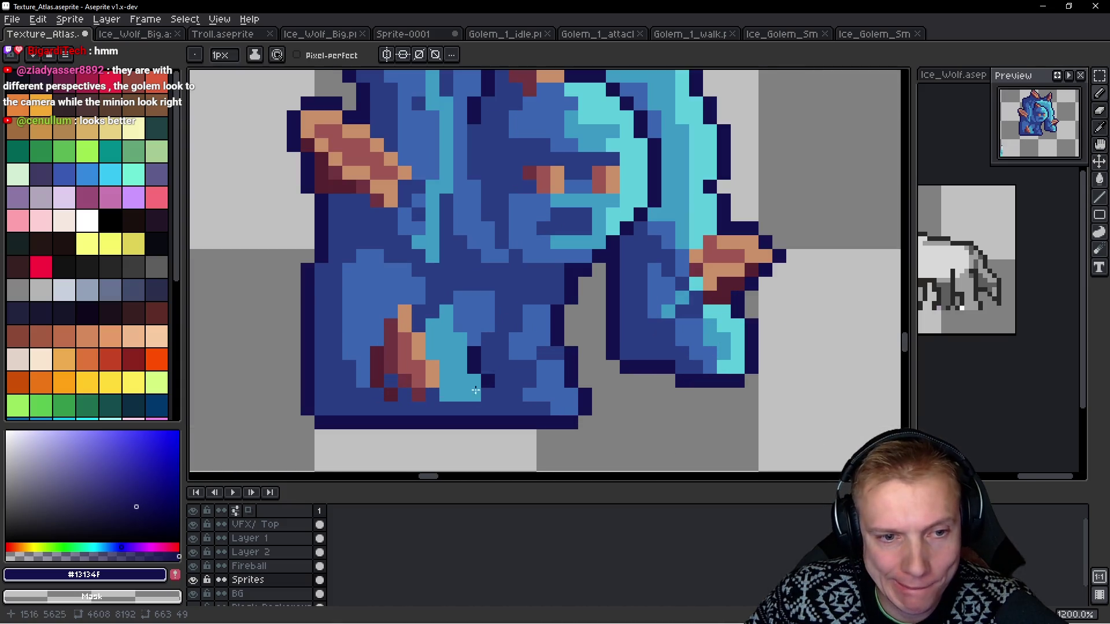
{"action": "scroll", "coordinate": [492, 380], "scroll_direction": "down", "scroll_amount": 7}
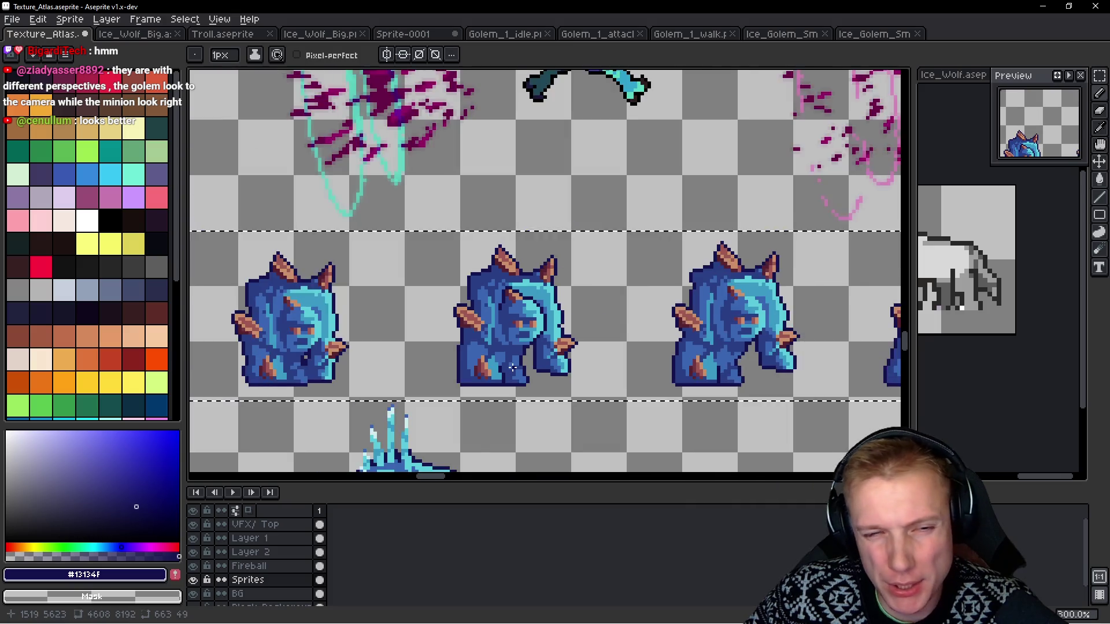
{"action": "scroll", "coordinate": [512, 371], "scroll_direction": "up", "scroll_amount": 5}
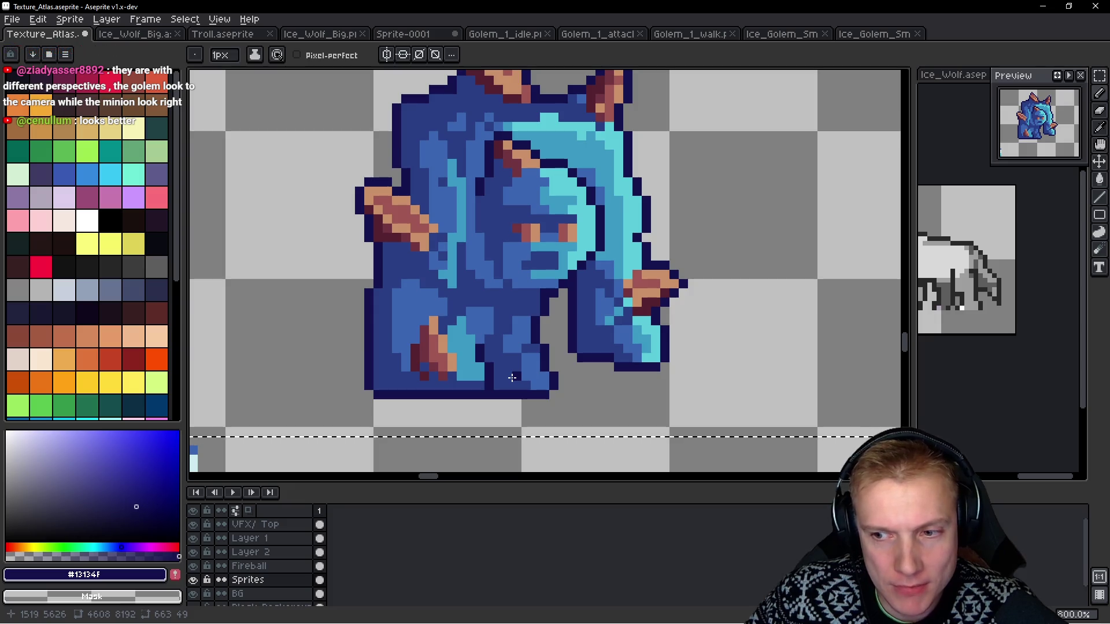
{"action": "left_click", "coordinate": [507, 339]}
{"action": "scroll", "coordinate": [475, 297], "scroll_direction": "down", "scroll_amount": 5}
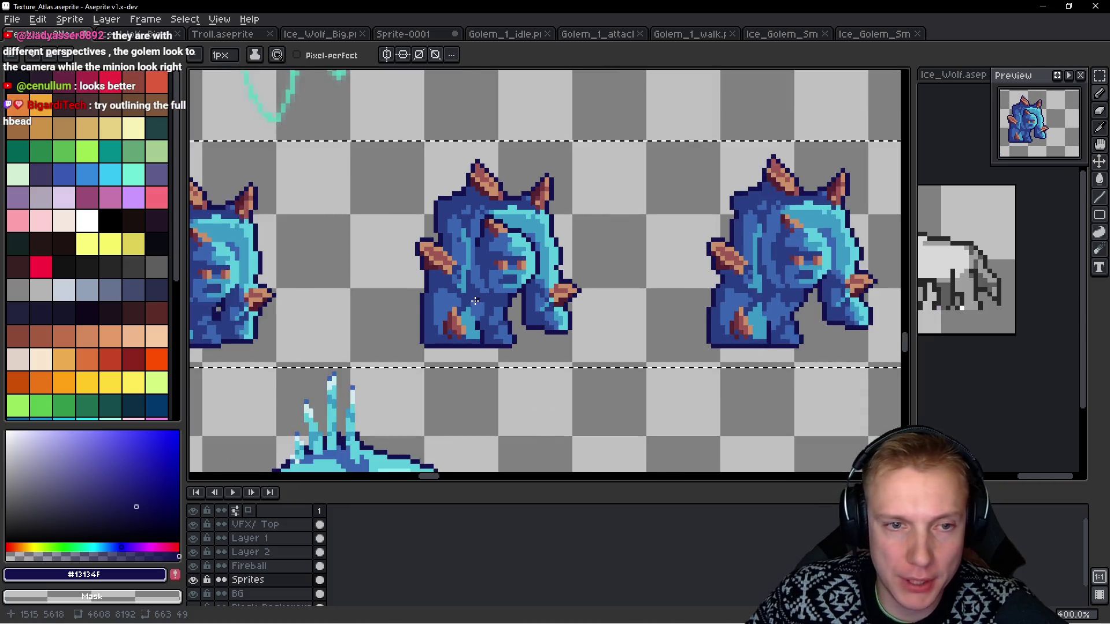
{"action": "scroll", "coordinate": [474, 305], "scroll_direction": "down", "scroll_amount": 1}
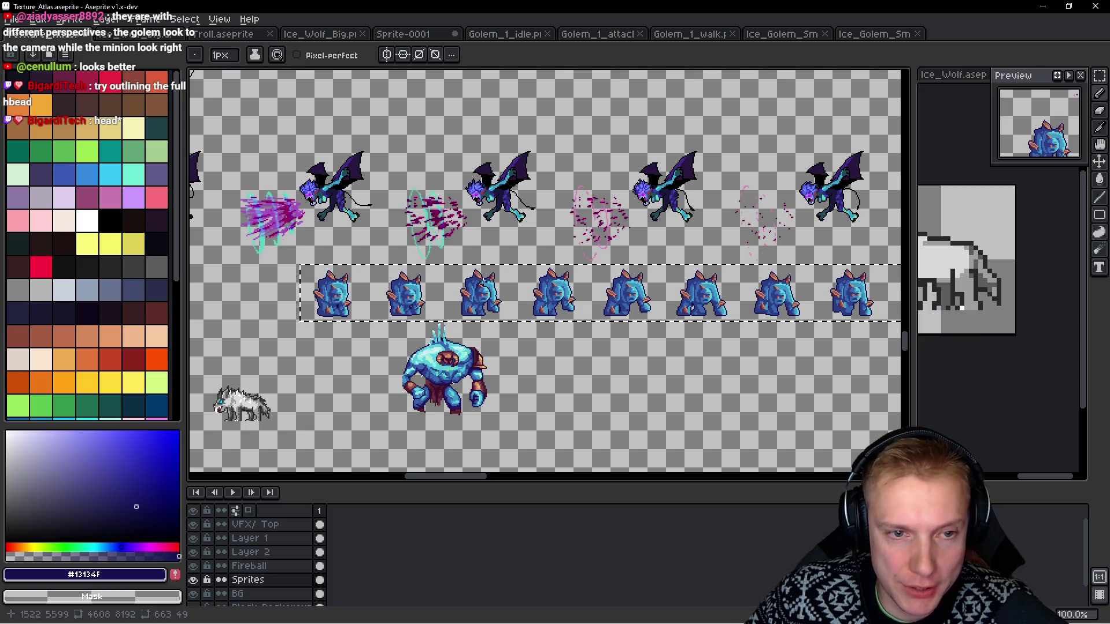
{"action": "scroll", "coordinate": [470, 305], "scroll_direction": "up", "scroll_amount": 6}
{"action": "scroll", "coordinate": [469, 306], "scroll_direction": "up", "scroll_amount": 5}
{"action": "scroll", "coordinate": [498, 230], "scroll_direction": "down", "scroll_amount": 1}
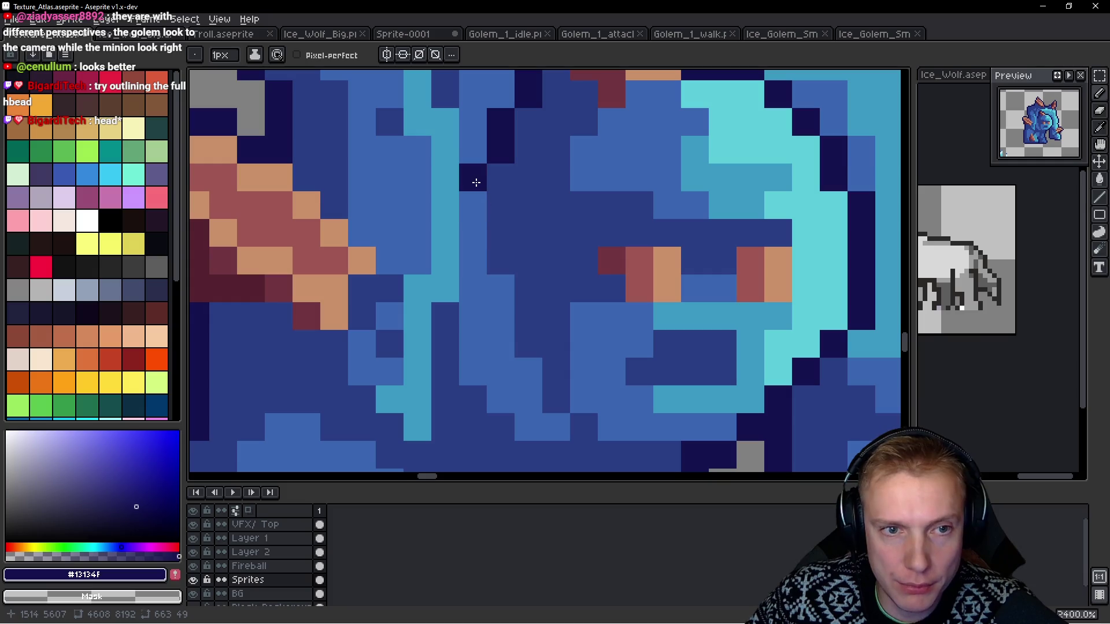
{"action": "left_click_drag", "start_coordinate": [476, 183], "coordinate": [472, 315]}
{"action": "scroll", "coordinate": [474, 317], "scroll_direction": "down", "scroll_amount": 5}
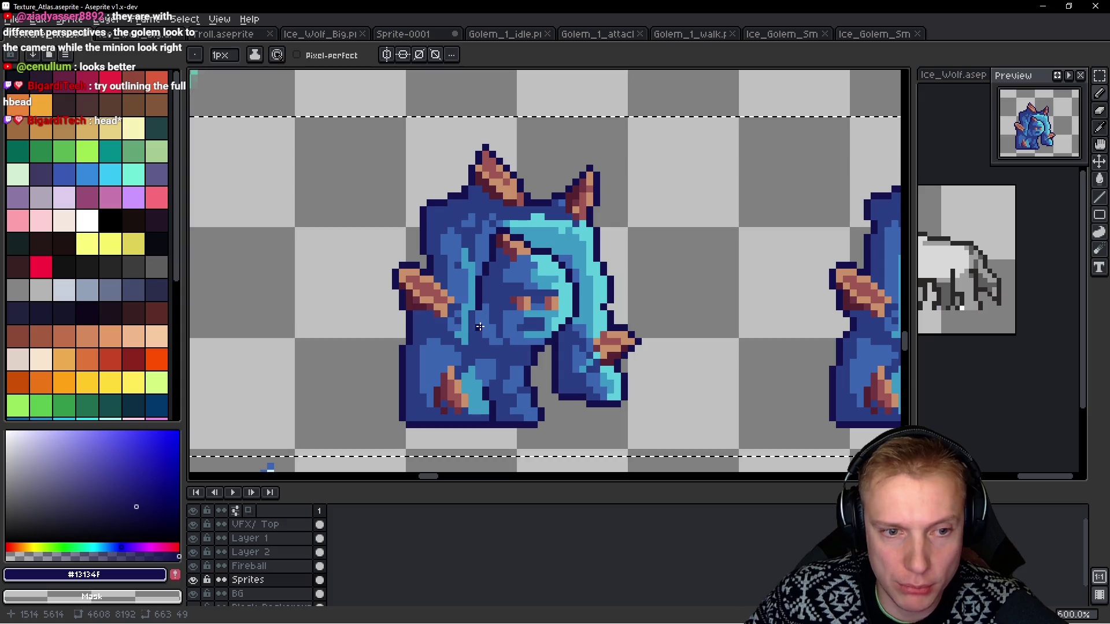
{"action": "scroll", "coordinate": [484, 360], "scroll_direction": "up", "scroll_amount": 3}
{"action": "mouse_move", "coordinate": [480, 418]}
{"action": "left_mouse_down"}
{"action": "mouse_move", "coordinate": [461, 354]}
{"action": "mouse_move", "coordinate": [463, 295]}
{"action": "left_mouse_up"}
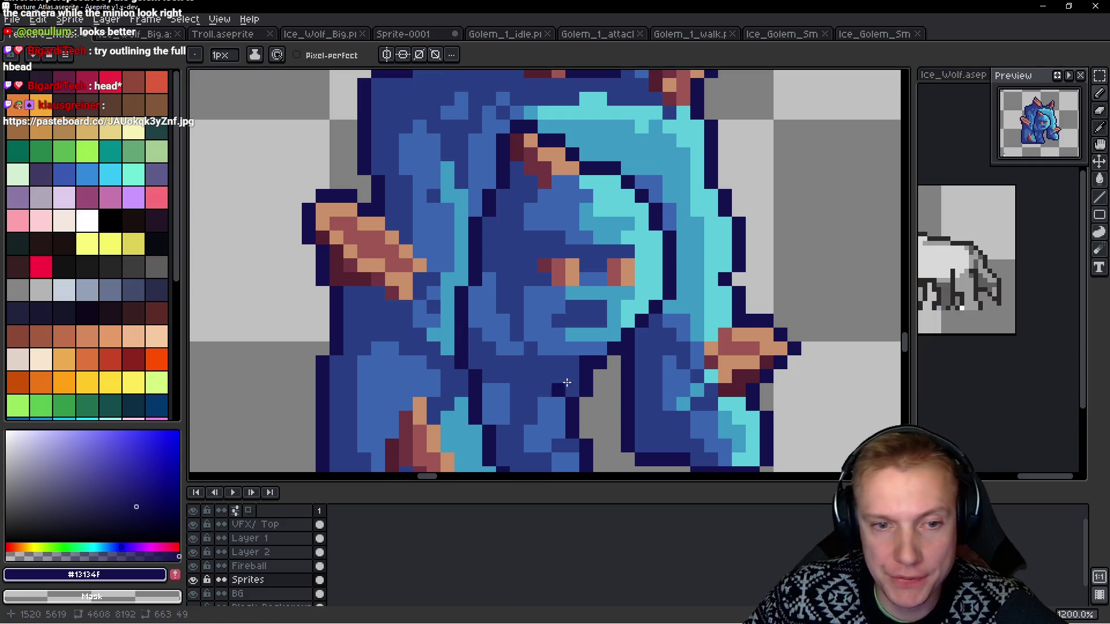
Paint a short navy line beneath the face and extend the head outline upward.
{"action": "left_click_drag", "start_coordinate": [548, 361], "coordinate": [539, 360]}
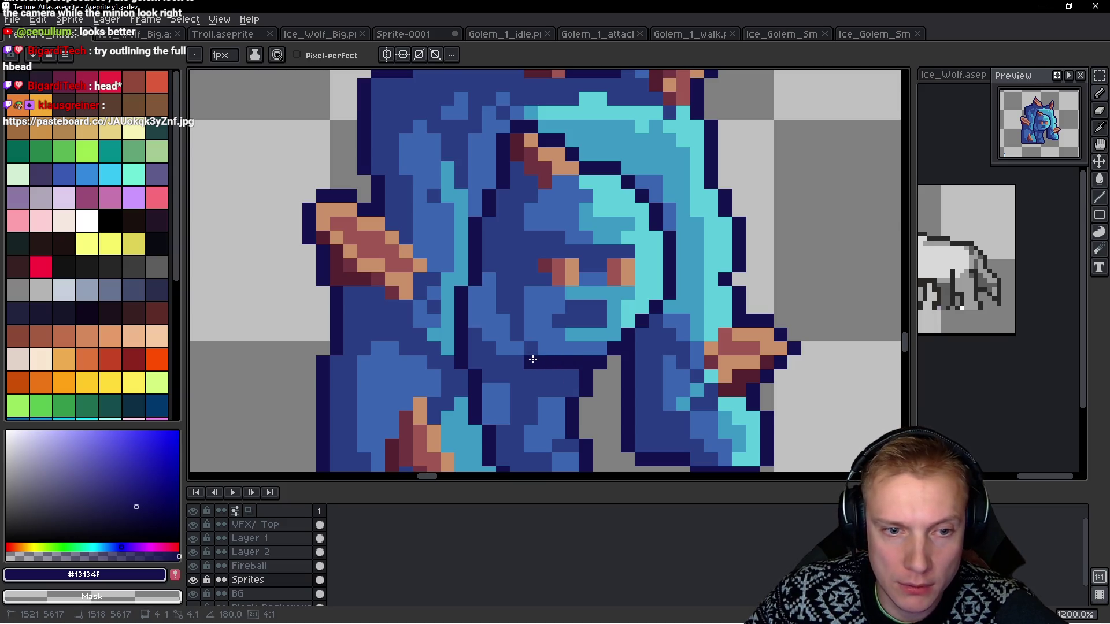
{"action": "left_click", "coordinate": [533, 360]}
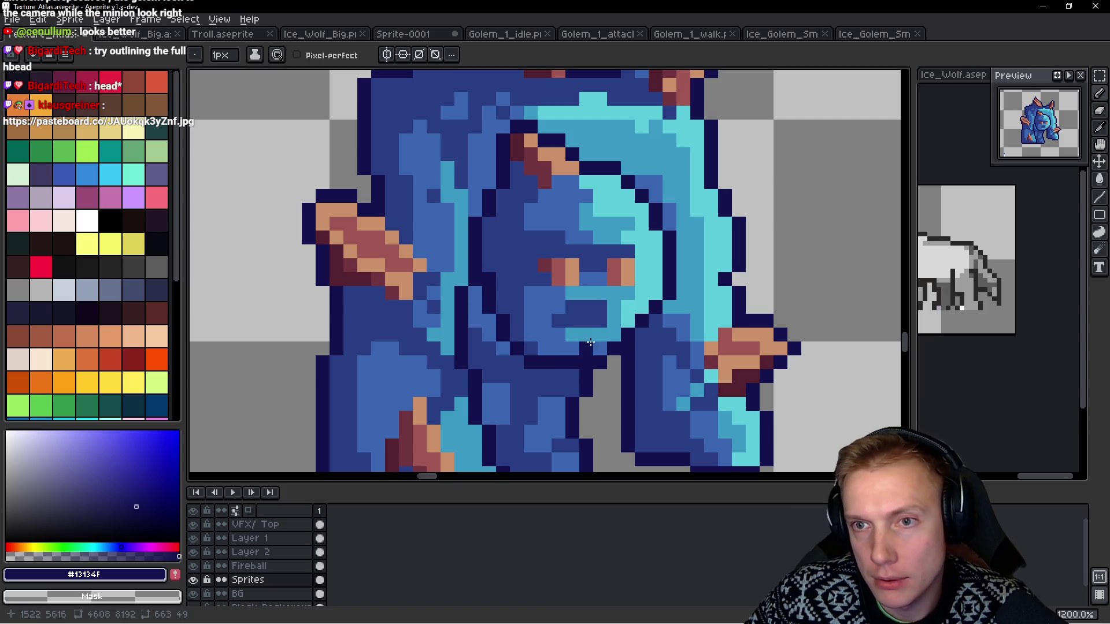
{"action": "scroll", "coordinate": [630, 318], "scroll_direction": "down", "scroll_amount": 8}
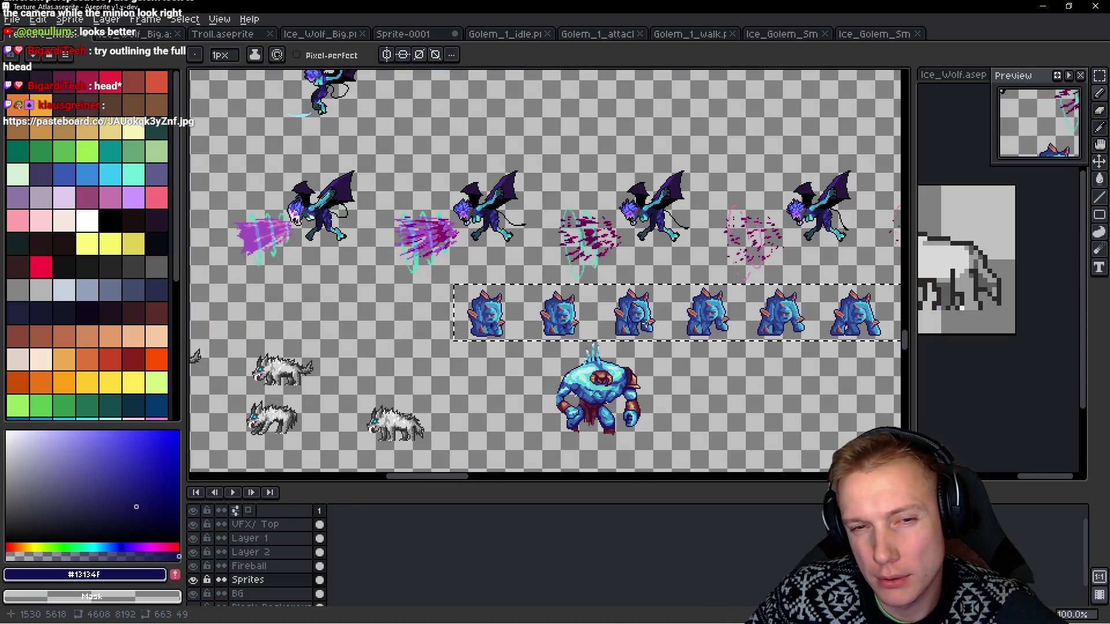
{"action": "scroll", "coordinate": [640, 344], "scroll_direction": "up", "scroll_amount": 1}
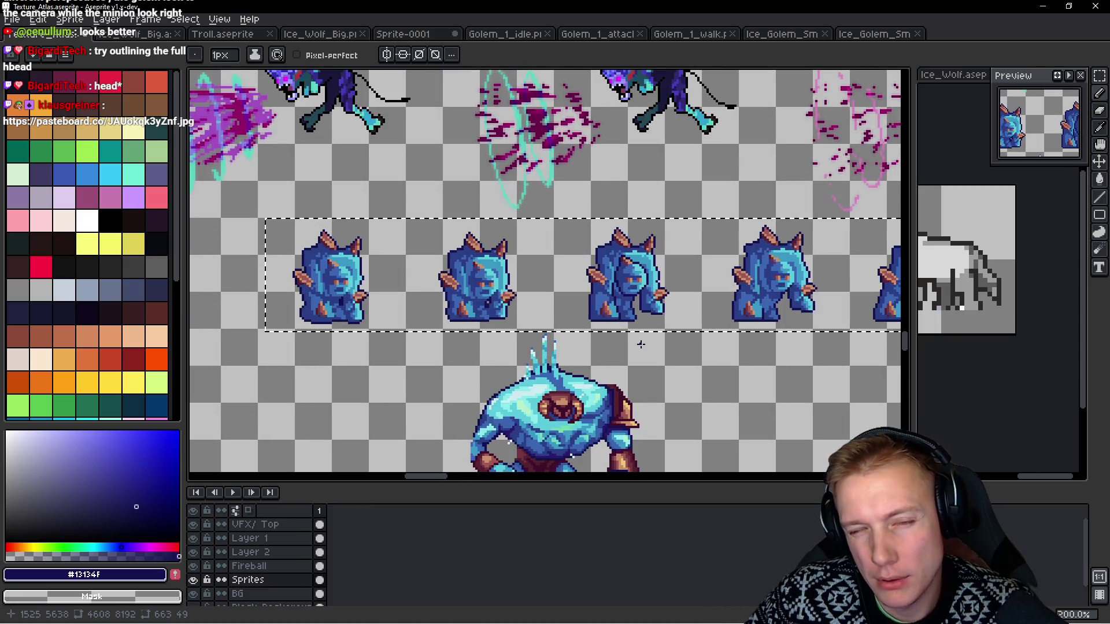
{"action": "scroll", "coordinate": [617, 286], "scroll_direction": "up", "scroll_amount": 7}
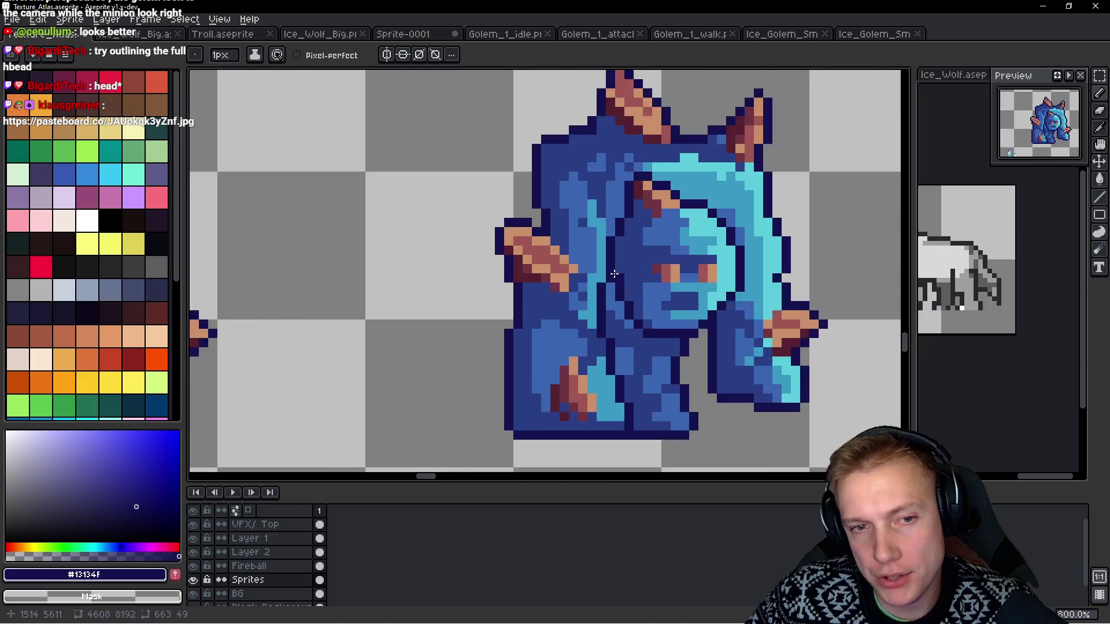
{"action": "left_click_drag", "start_coordinate": [608, 208], "coordinate": [607, 189]}
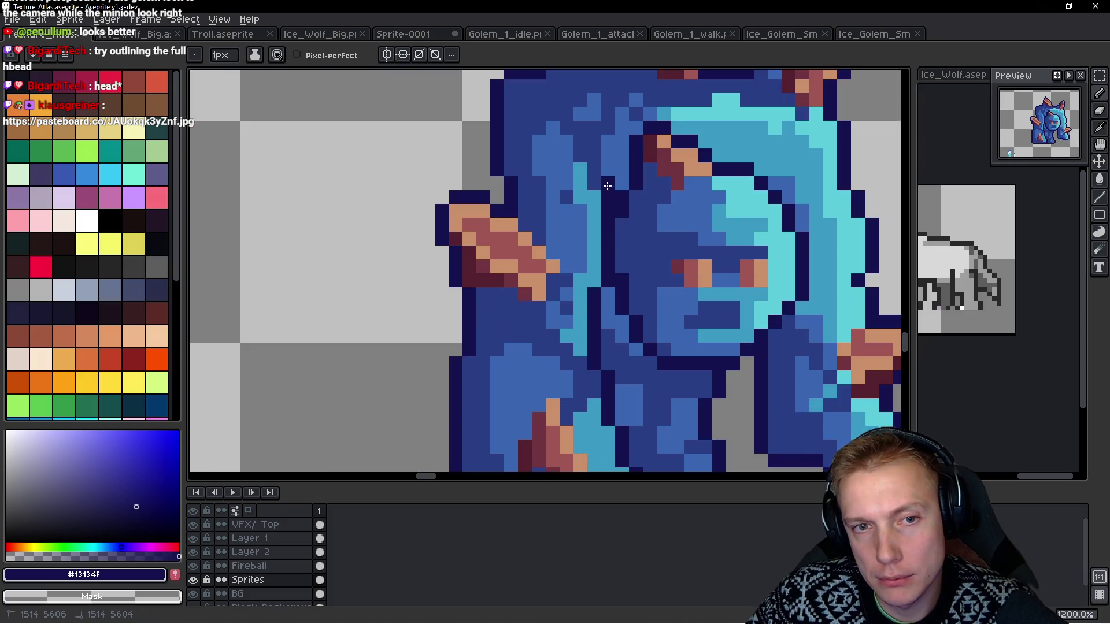
{"action": "left_click", "coordinate": [745, 295]}
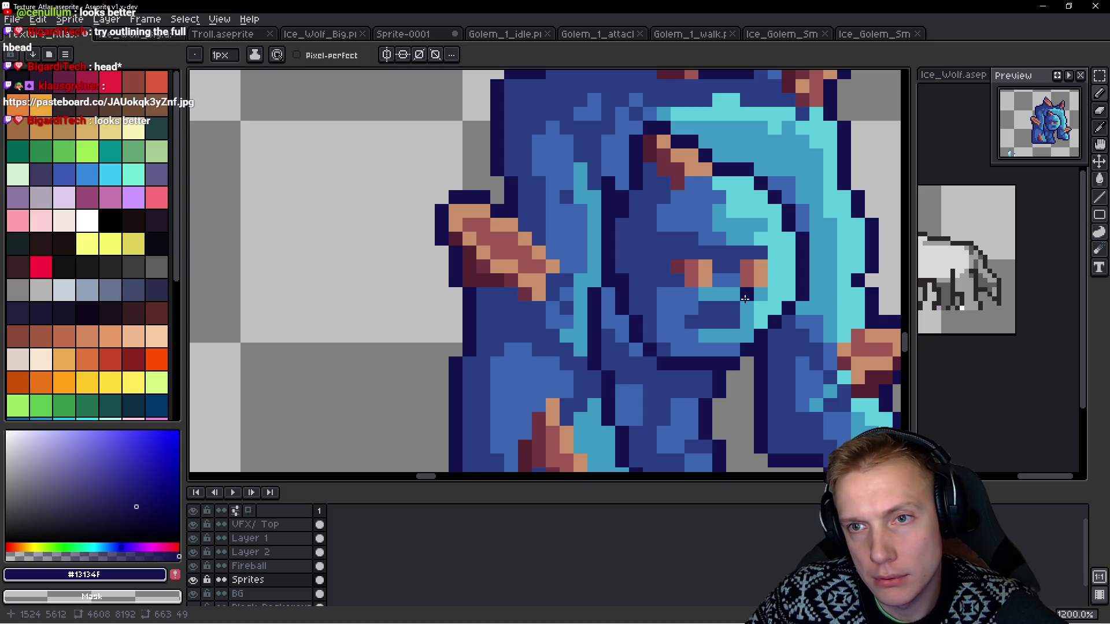
{"action": "scroll", "coordinate": [567, 337], "scroll_direction": "down", "scroll_amount": 5}
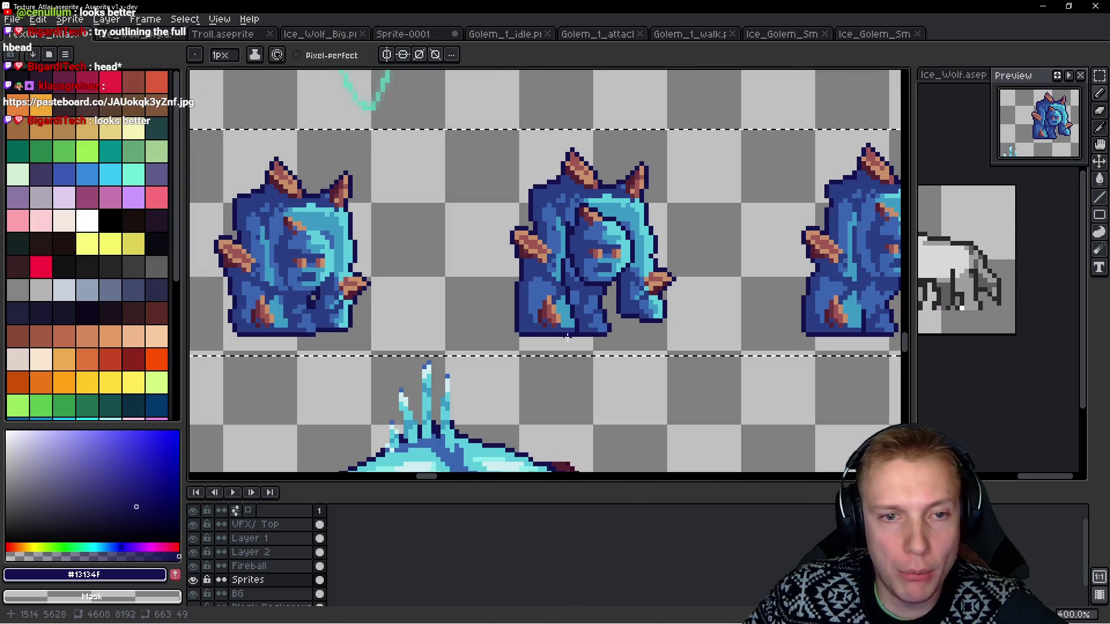
{"action": "scroll", "coordinate": [567, 337], "scroll_direction": "down", "scroll_amount": 4}
{"action": "scroll", "coordinate": [615, 332], "scroll_direction": "up", "scroll_amount": 2}
{"action": "scroll", "coordinate": [589, 321], "scroll_direction": "up", "scroll_amount": 2}
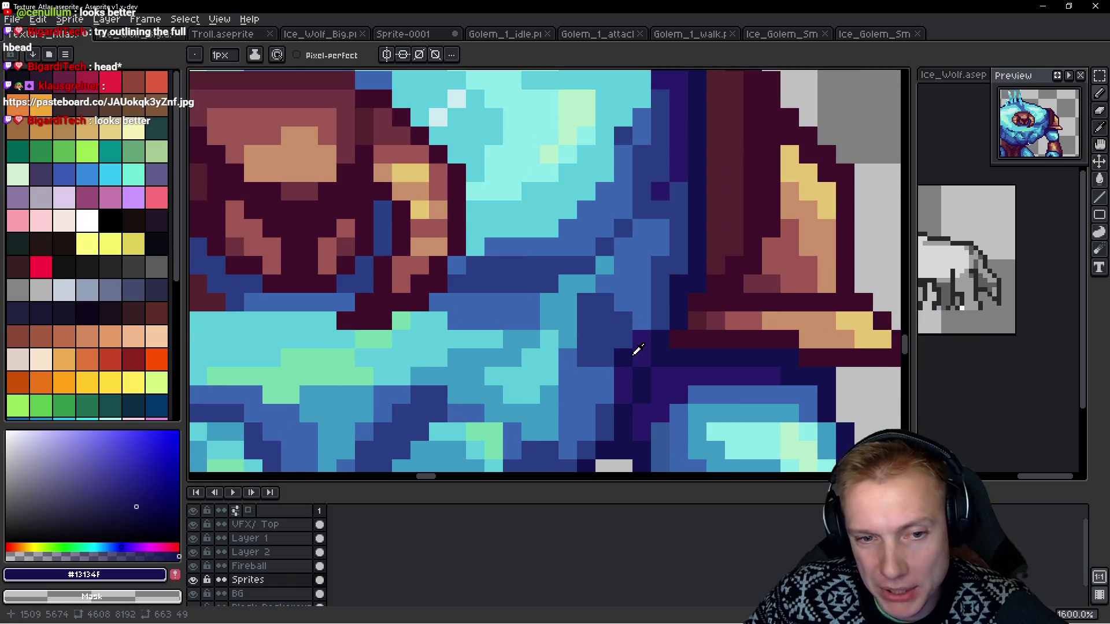
Pick dark purple #291a6c and paint a diagonal shading stroke with a pixel on the golem's body.
{"action": "scroll", "coordinate": [599, 328], "scroll_direction": "down", "scroll_amount": 1}
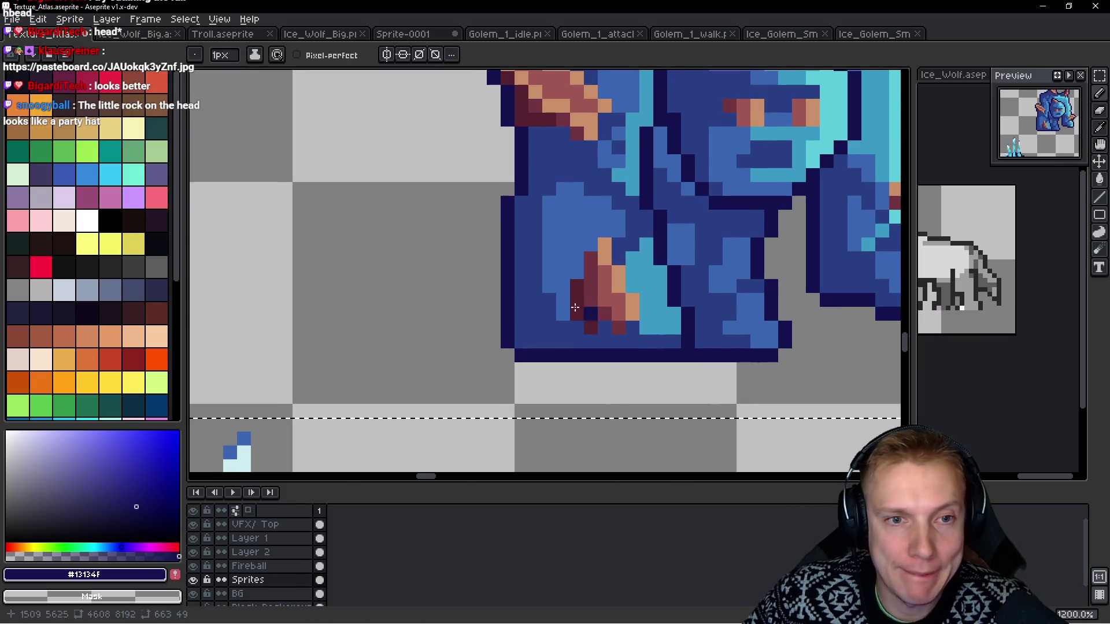
{"action": "left_click", "coordinate": [531, 261], "text": "alt"}
{"action": "scroll", "coordinate": [520, 379], "scroll_direction": "down", "scroll_amount": 2}
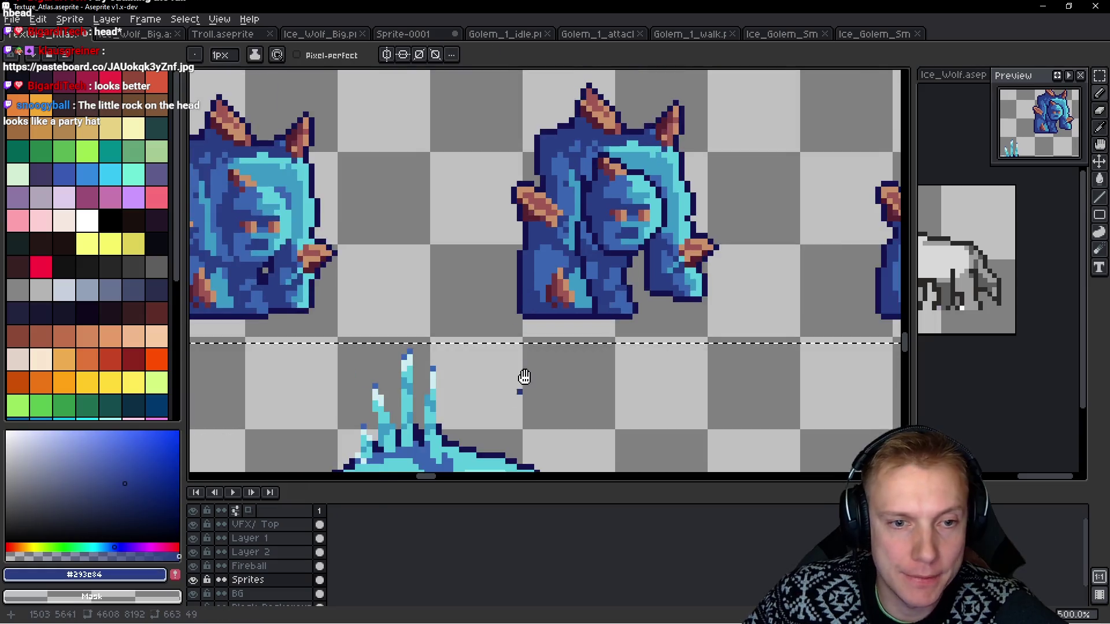
{"action": "scroll", "coordinate": [636, 384], "scroll_direction": "up", "scroll_amount": 4}
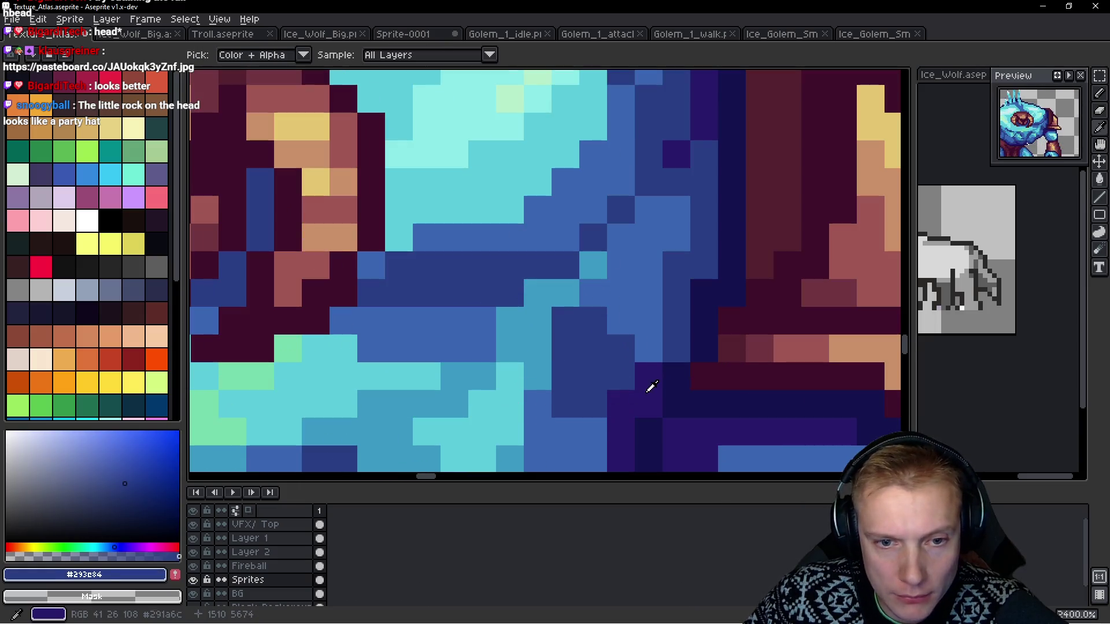
{"action": "left_click", "coordinate": [652, 387], "text": "alt"}
{"action": "scroll", "coordinate": [651, 386], "scroll_direction": "down", "scroll_amount": 3}
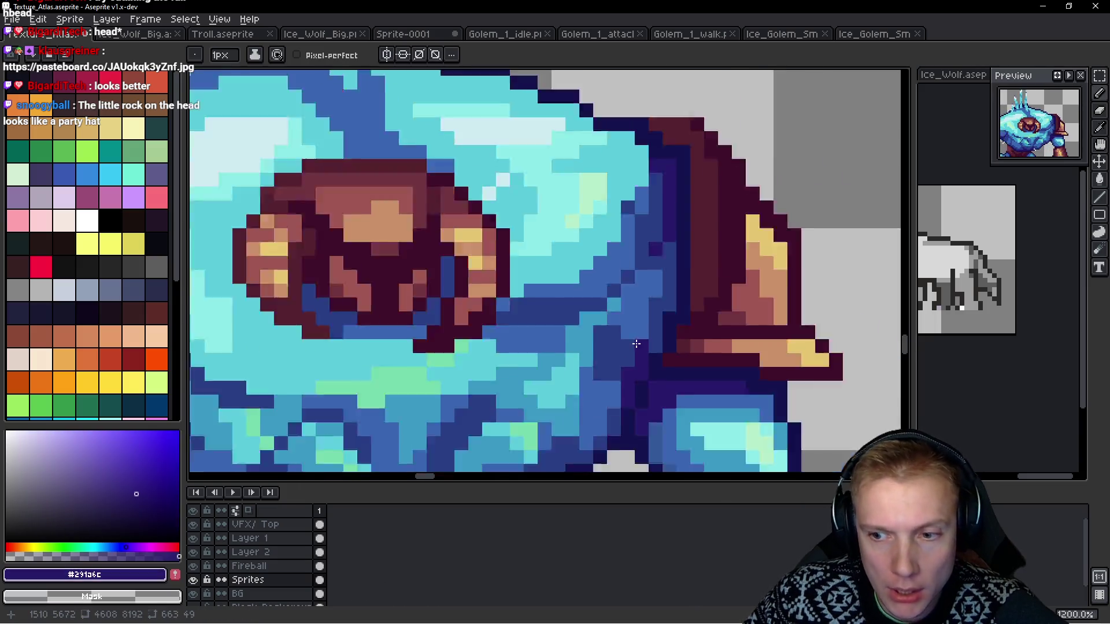
{"action": "scroll", "coordinate": [614, 322], "scroll_direction": "up", "scroll_amount": 2}
{"action": "scroll", "coordinate": [614, 322], "scroll_direction": "up", "scroll_amount": 1}
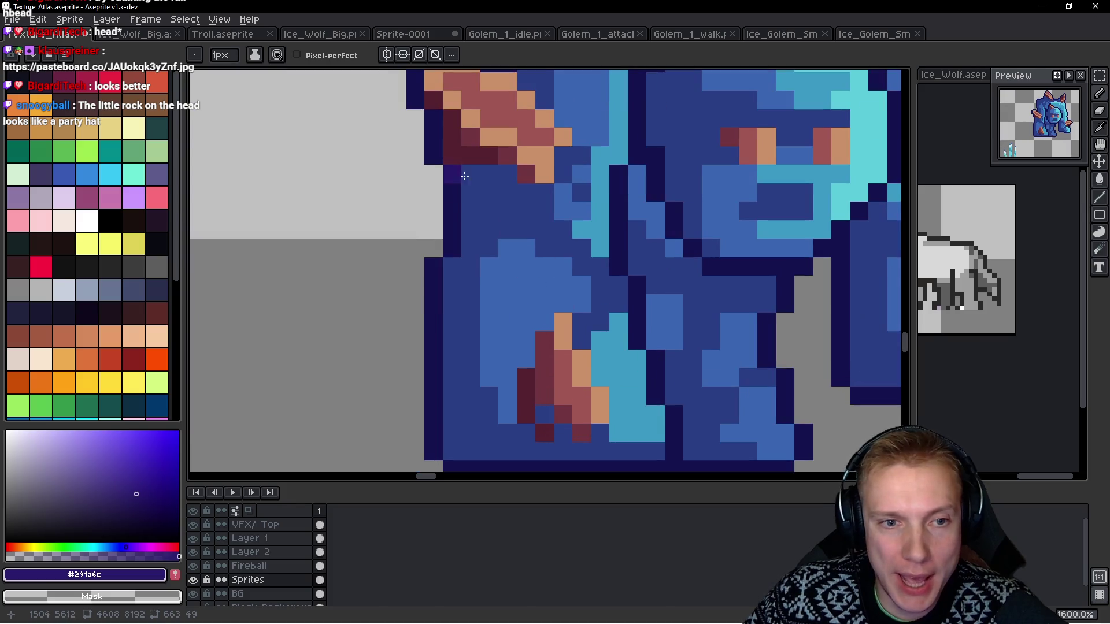
{"action": "scroll", "coordinate": [487, 285], "scroll_direction": "down", "scroll_amount": 4}
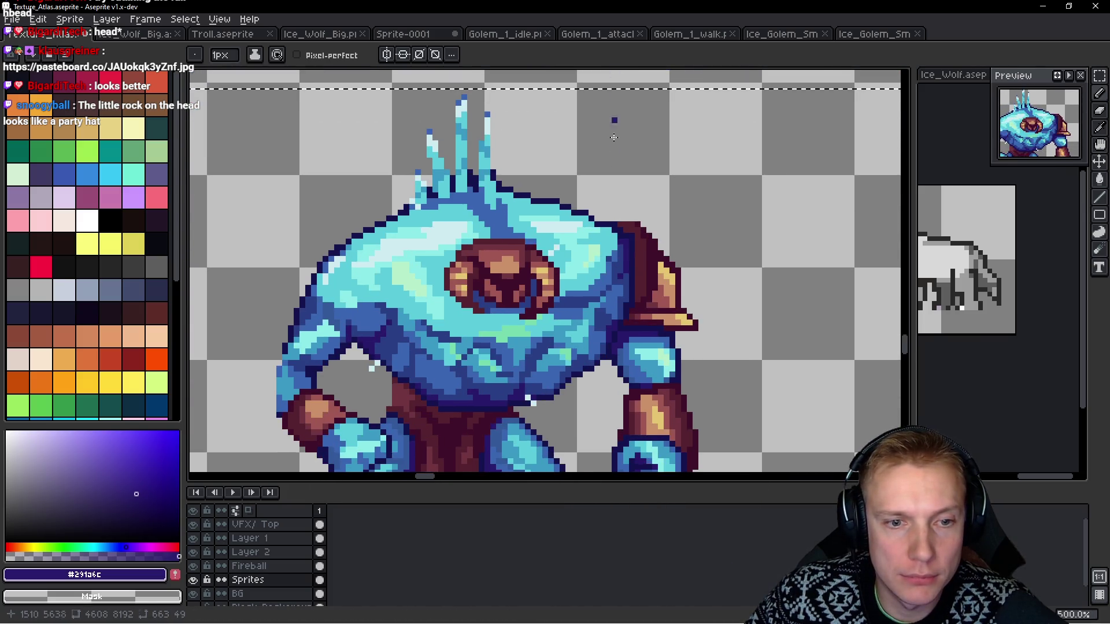
{"action": "scroll", "coordinate": [575, 285], "scroll_direction": "up", "scroll_amount": 5}
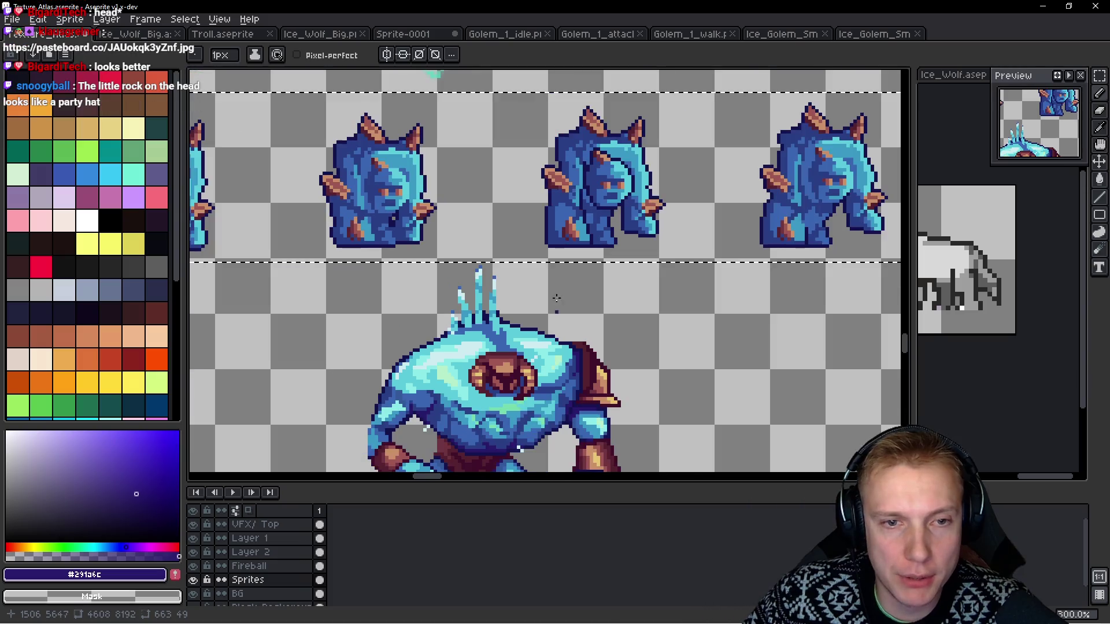
{"action": "scroll", "coordinate": [546, 225], "scroll_direction": "up", "scroll_amount": 4}
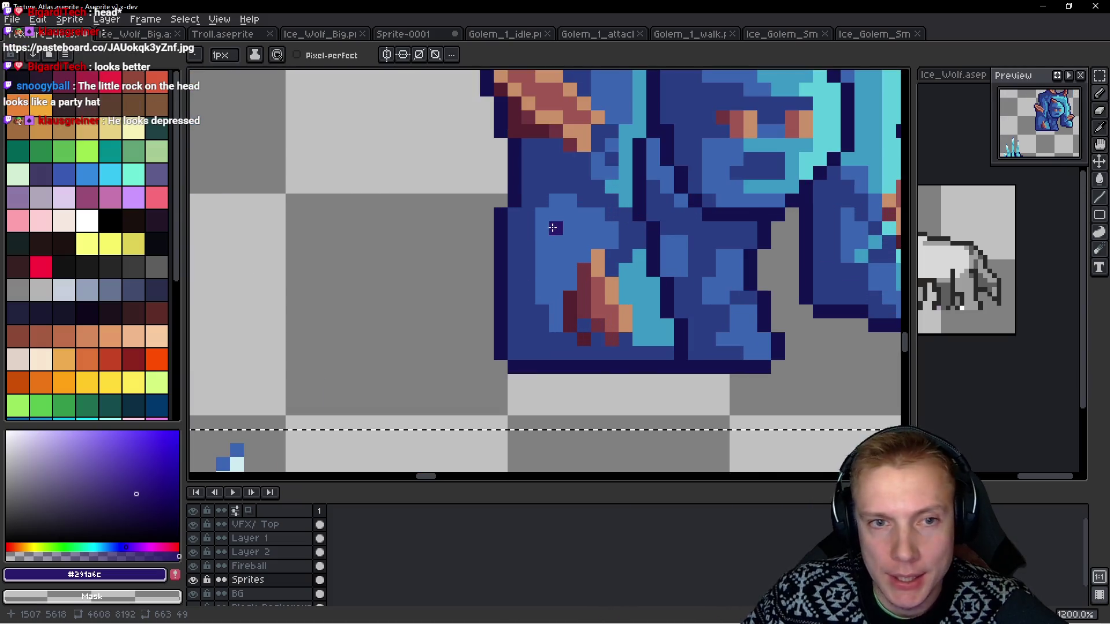
{"action": "mouse_move", "coordinate": [572, 282]}
{"action": "left_mouse_down"}
{"action": "mouse_move", "coordinate": [549, 257]}
{"action": "mouse_move", "coordinate": [585, 296]}
{"action": "left_mouse_up"}
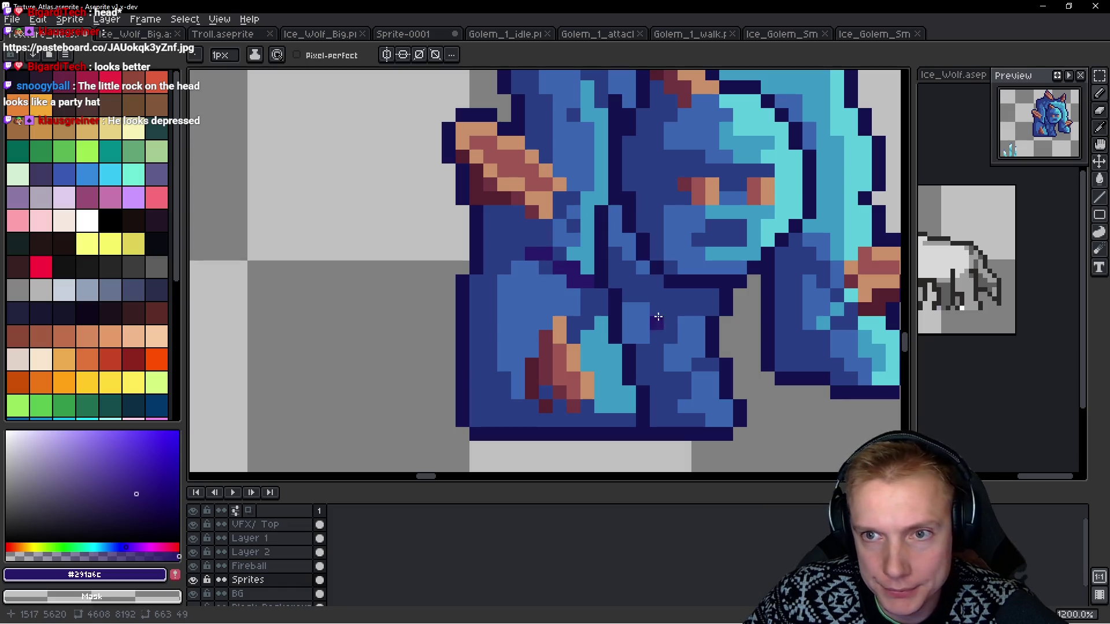
{"action": "left_click", "coordinate": [604, 293]}
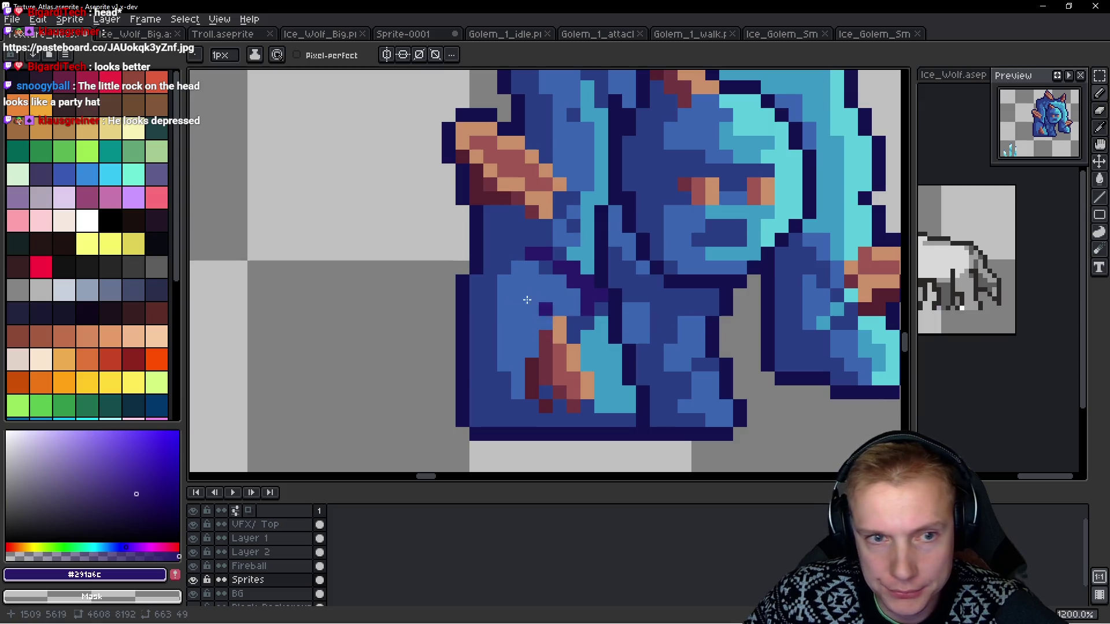
{"action": "key", "text": "ctrl+z"}
{"action": "left_click", "coordinate": [487, 270]}
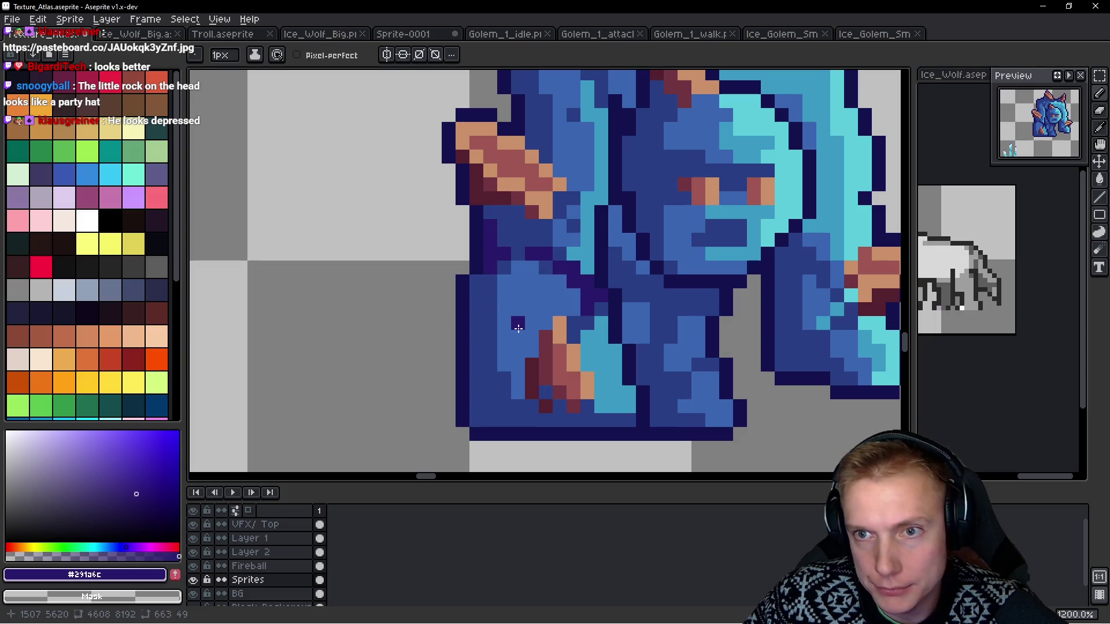
Dot #291a6c shading pixels and a short column across the head under the horns.
{"action": "left_click_drag", "start_coordinate": [537, 241], "coordinate": [501, 393]}
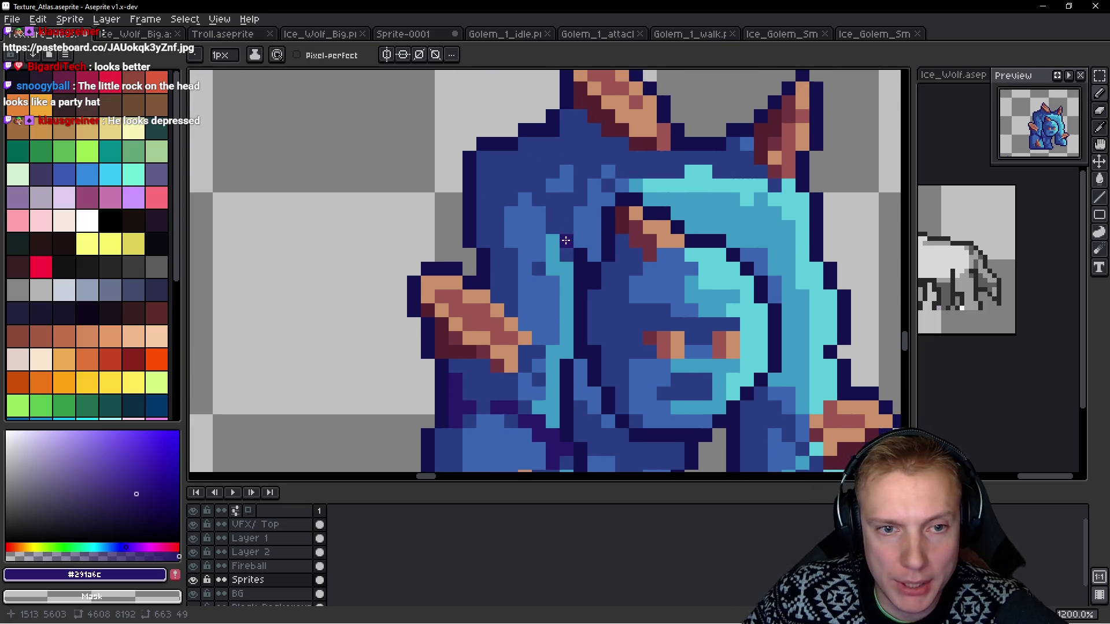
{"action": "left_click", "coordinate": [538, 183]}
{"action": "left_click", "coordinate": [501, 160]}
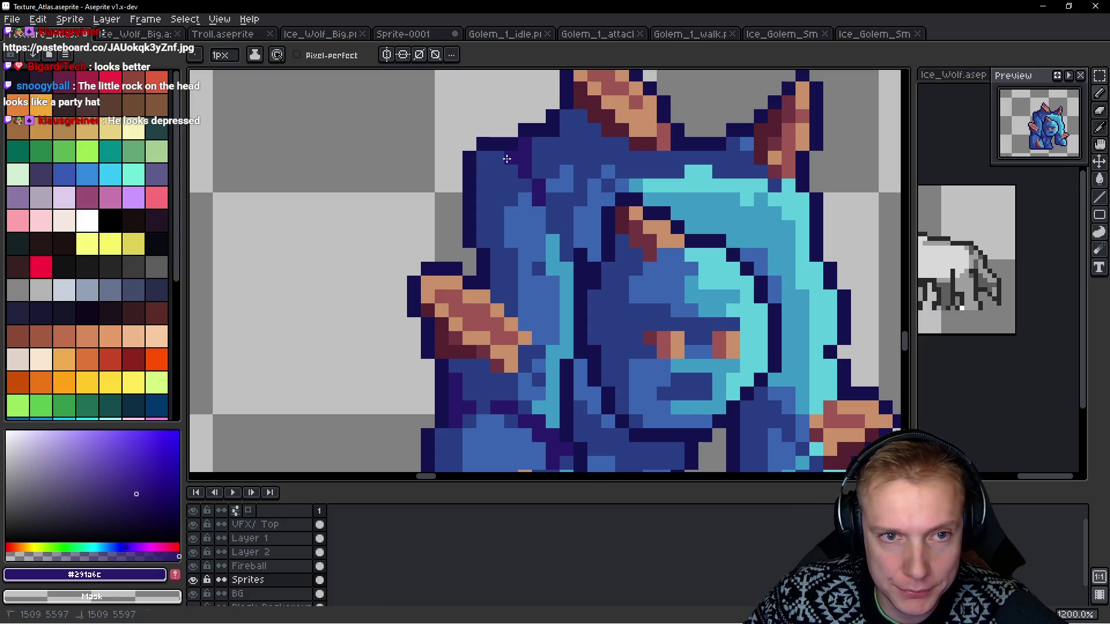
{"action": "left_click", "coordinate": [678, 171]}
{"action": "left_click", "coordinate": [664, 159]}
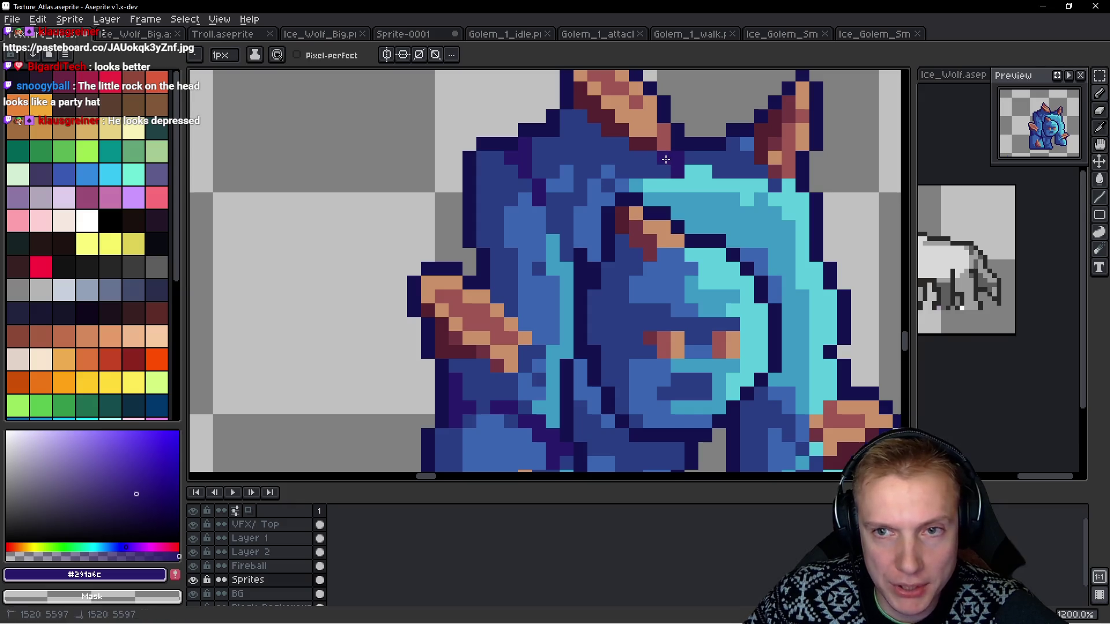
{"action": "left_click", "coordinate": [758, 215]}
{"action": "left_click_drag", "start_coordinate": [567, 200], "coordinate": [566, 231]}
{"action": "left_click", "coordinate": [577, 185]}
{"action": "left_click", "coordinate": [579, 171]}
{"action": "left_click", "coordinate": [594, 172]}
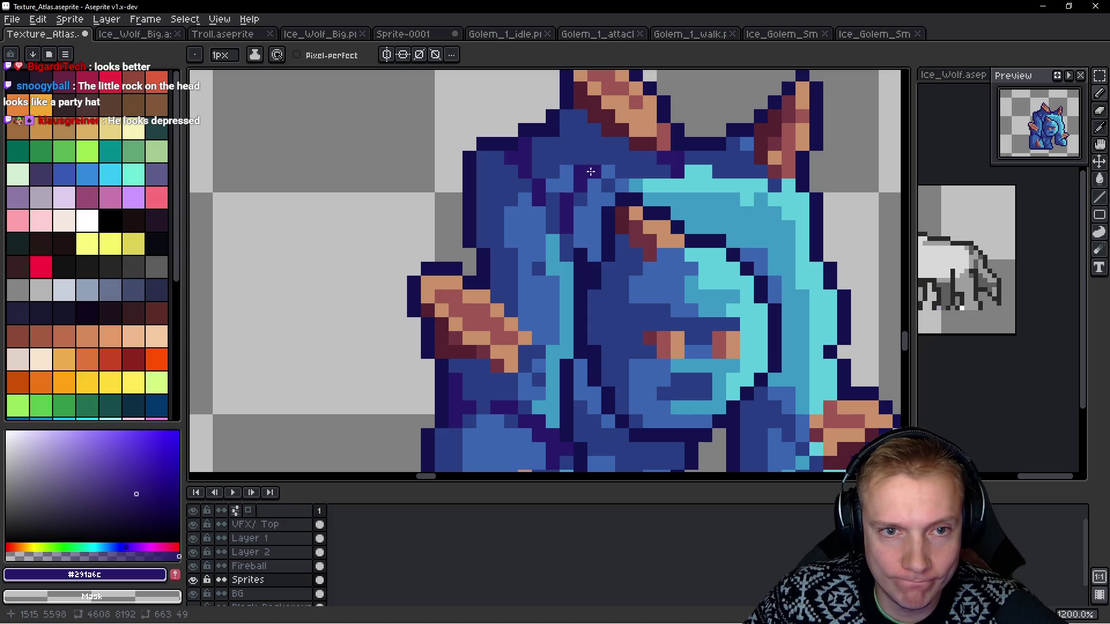
{"action": "left_click", "coordinate": [718, 227]}
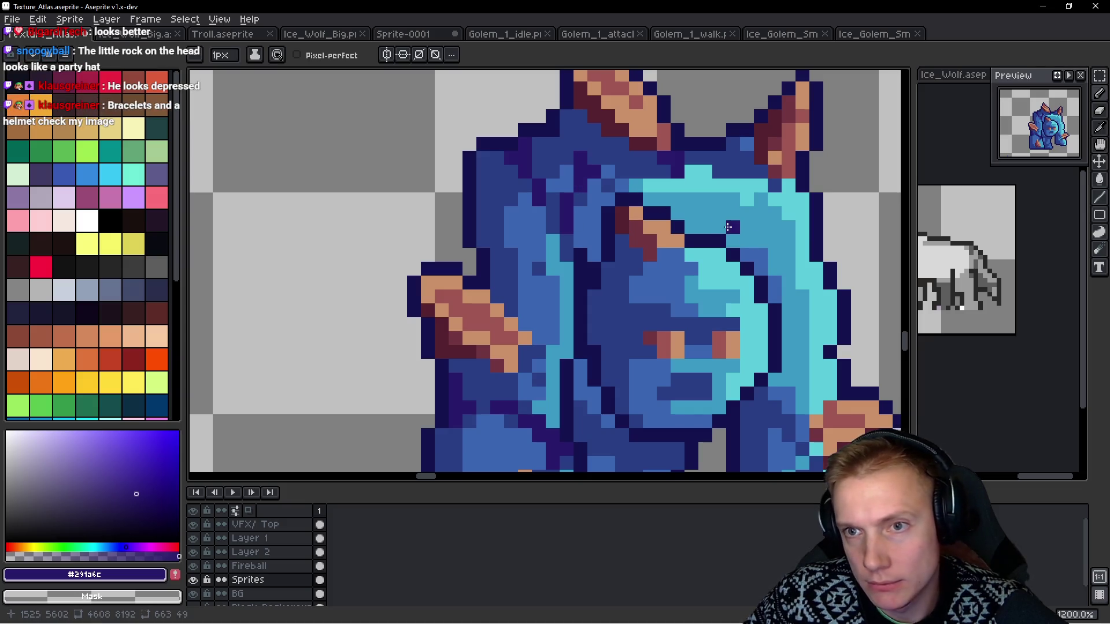
{"action": "scroll", "coordinate": [728, 227], "scroll_direction": "down", "scroll_amount": 7}
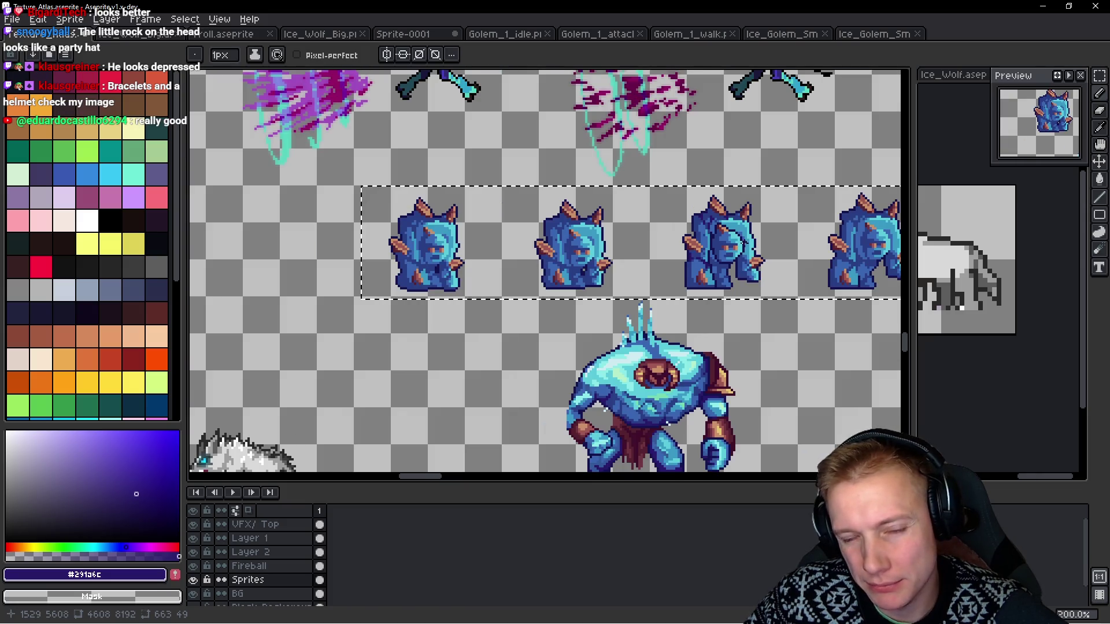
Paint dark purple #291a6c shading pixels across the golem's lower body.
{"action": "left_click_drag", "start_coordinate": [757, 246], "coordinate": [753, 205]}
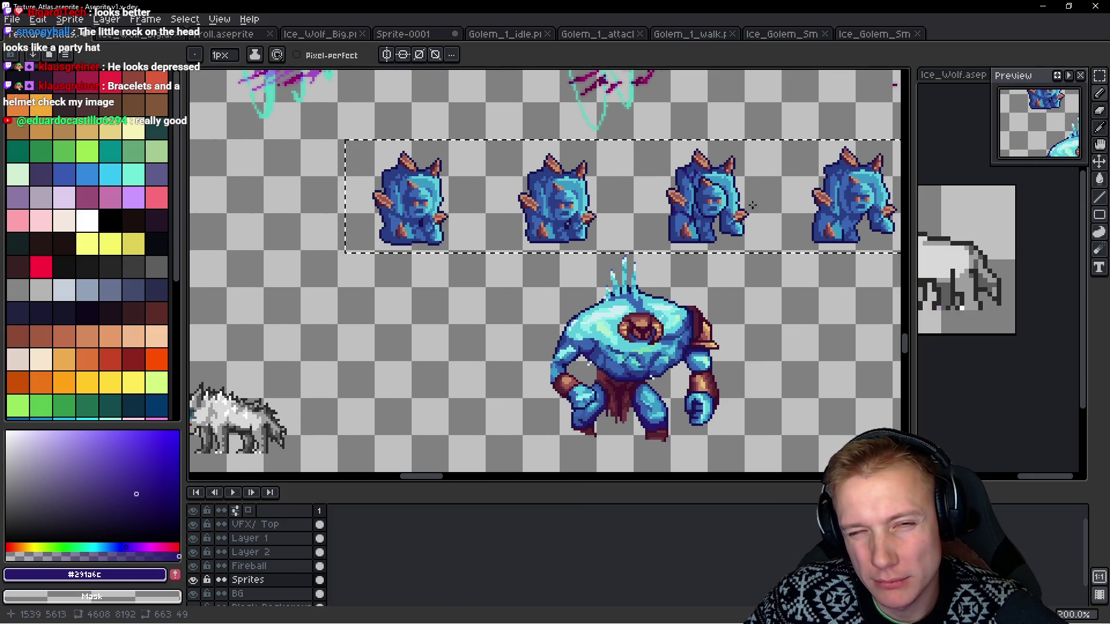
{"action": "scroll", "coordinate": [752, 205], "scroll_direction": "up", "scroll_amount": 4}
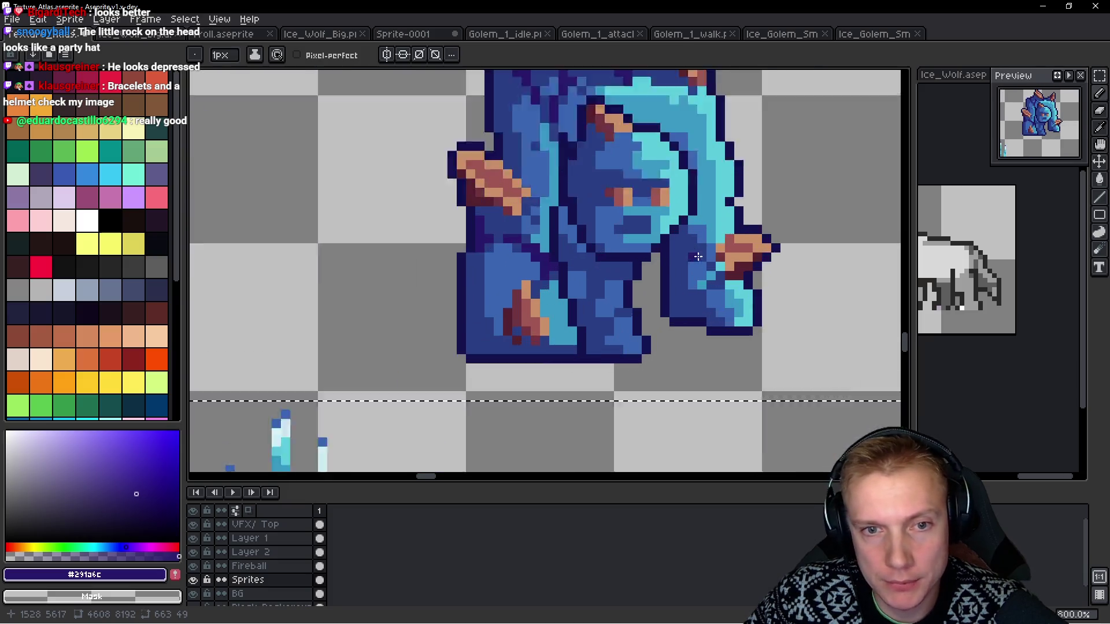
{"action": "scroll", "coordinate": [697, 256], "scroll_direction": "up", "scroll_amount": 4}
{"action": "left_click_drag", "start_coordinate": [673, 228], "coordinate": [734, 279]}
{"action": "left_click", "coordinate": [714, 237], "text": "alt"}
{"action": "left_click", "coordinate": [736, 256]}
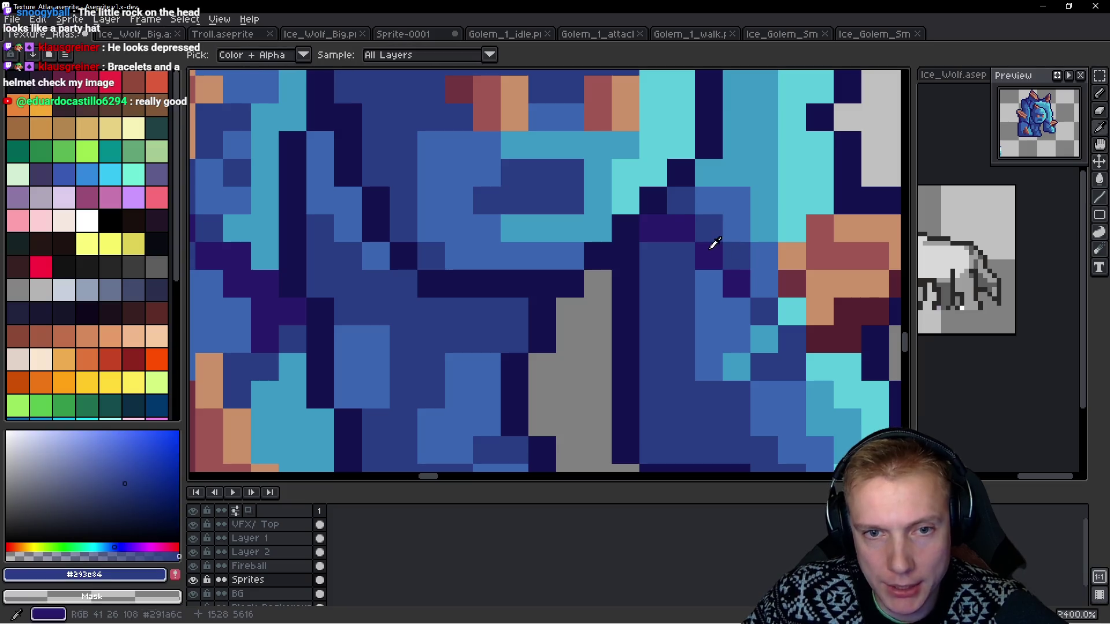
{"action": "left_click", "coordinate": [659, 234], "text": "alt"}
{"action": "left_click", "coordinate": [655, 256]}
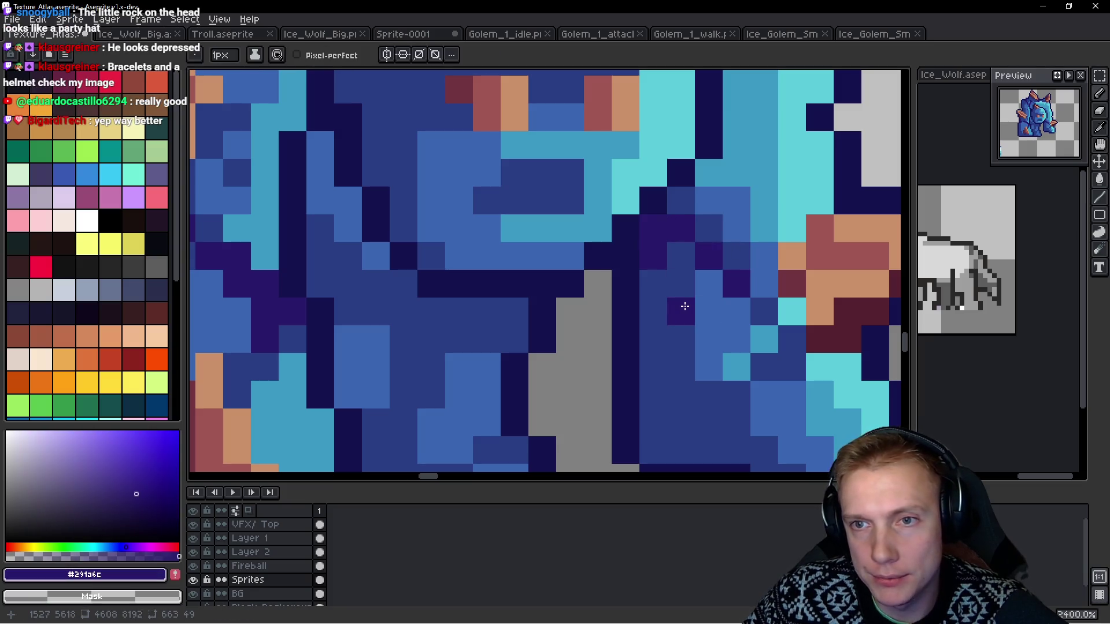
Add an L-shaped #291a6c edge left of the leg and darken a blue leg pixel.
{"action": "scroll", "coordinate": [689, 306], "scroll_direction": "down", "scroll_amount": 2}
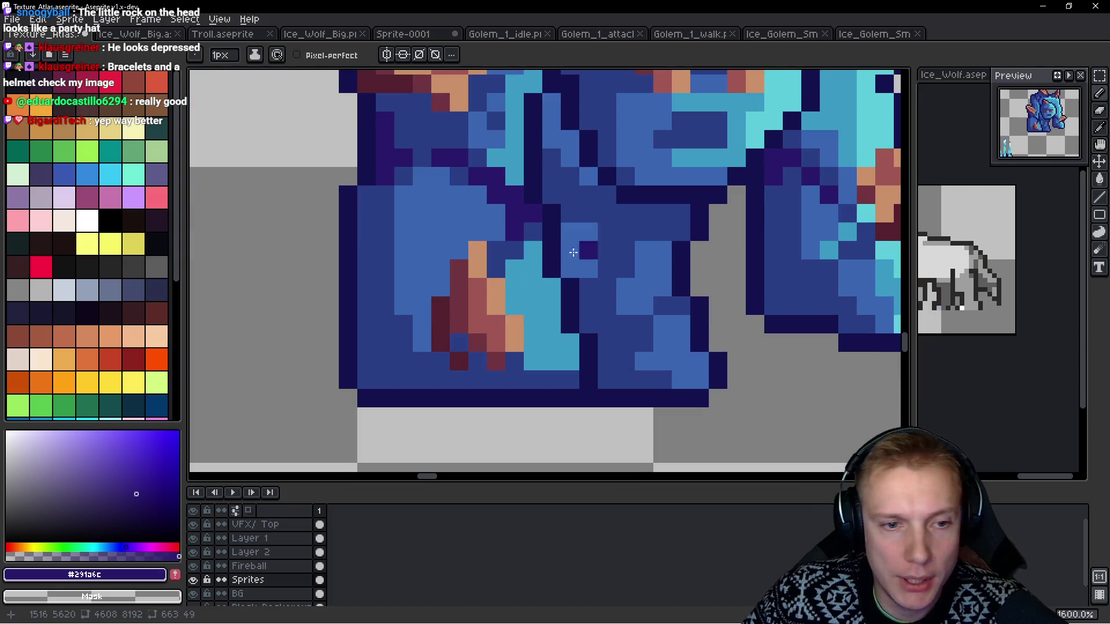
{"action": "scroll", "coordinate": [435, 370], "scroll_direction": "up", "scroll_amount": 2}
{"action": "mouse_move", "coordinate": [411, 367]}
{"action": "left_mouse_down"}
{"action": "mouse_move", "coordinate": [406, 387]}
{"action": "mouse_move", "coordinate": [383, 389]}
{"action": "mouse_move", "coordinate": [396, 318]}
{"action": "mouse_move", "coordinate": [367, 297]}
{"action": "mouse_move", "coordinate": [364, 277]}
{"action": "left_mouse_up"}
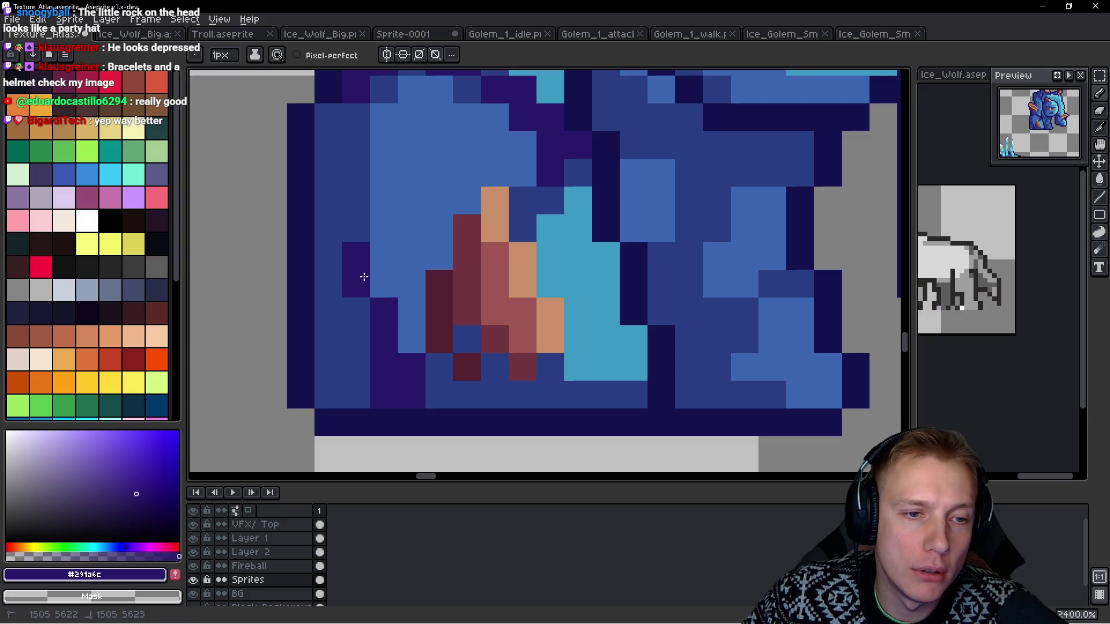
{"action": "left_click", "coordinate": [363, 303]}
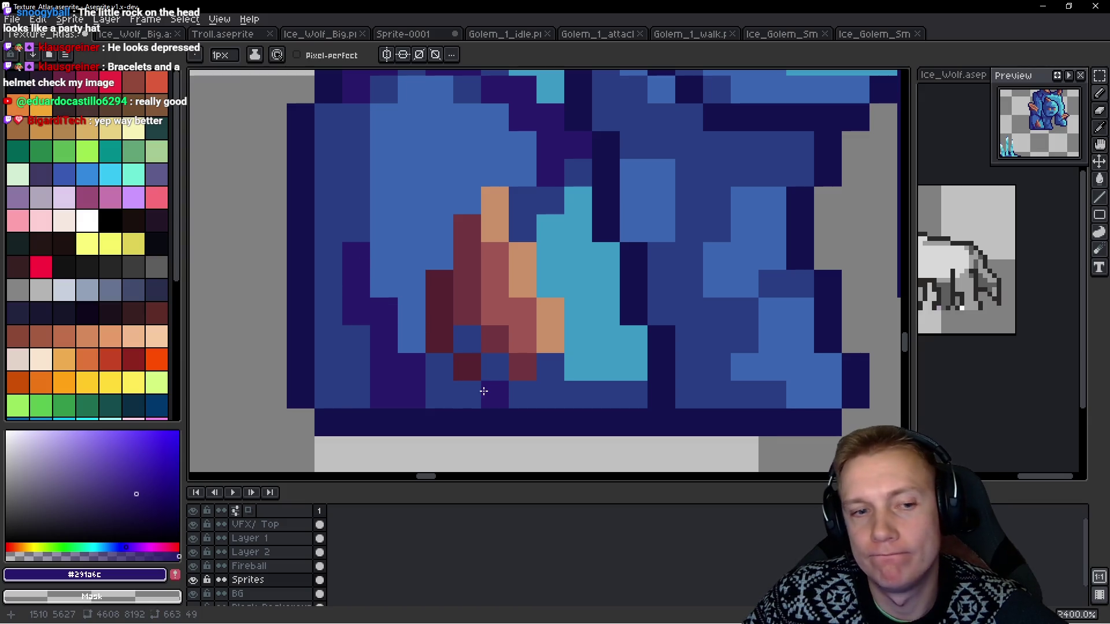
{"action": "scroll", "coordinate": [592, 367], "scroll_direction": "down", "scroll_amount": 9}
{"action": "scroll", "coordinate": [592, 367], "scroll_direction": "down", "scroll_amount": 1}
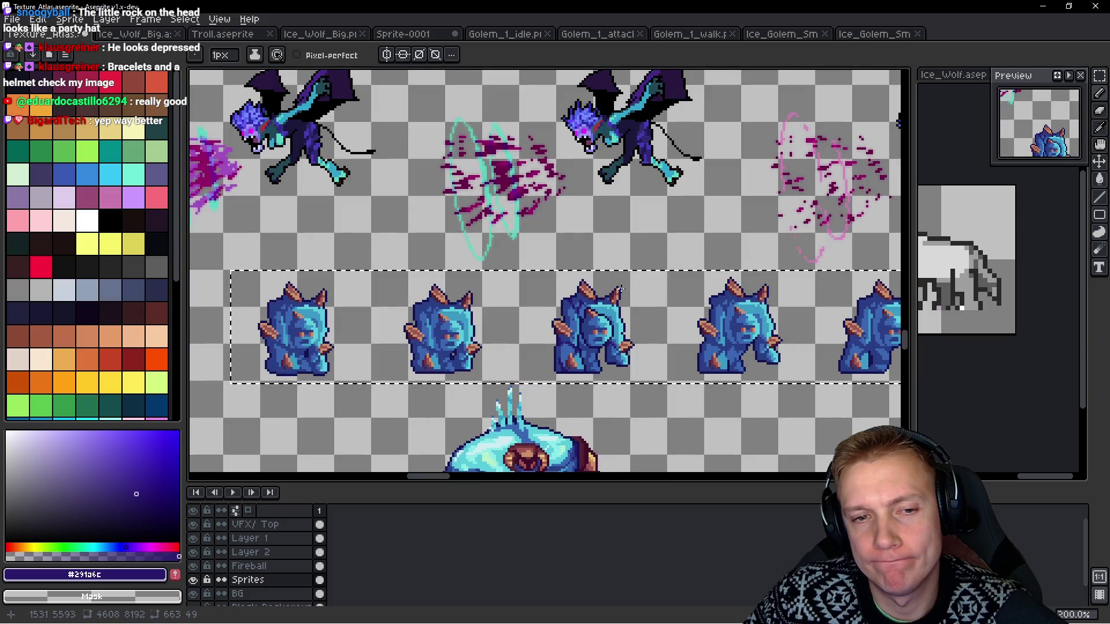
{"action": "scroll", "coordinate": [621, 290], "scroll_direction": "up", "scroll_amount": 4}
{"action": "scroll", "coordinate": [621, 291], "scroll_direction": "down", "scroll_amount": 4}
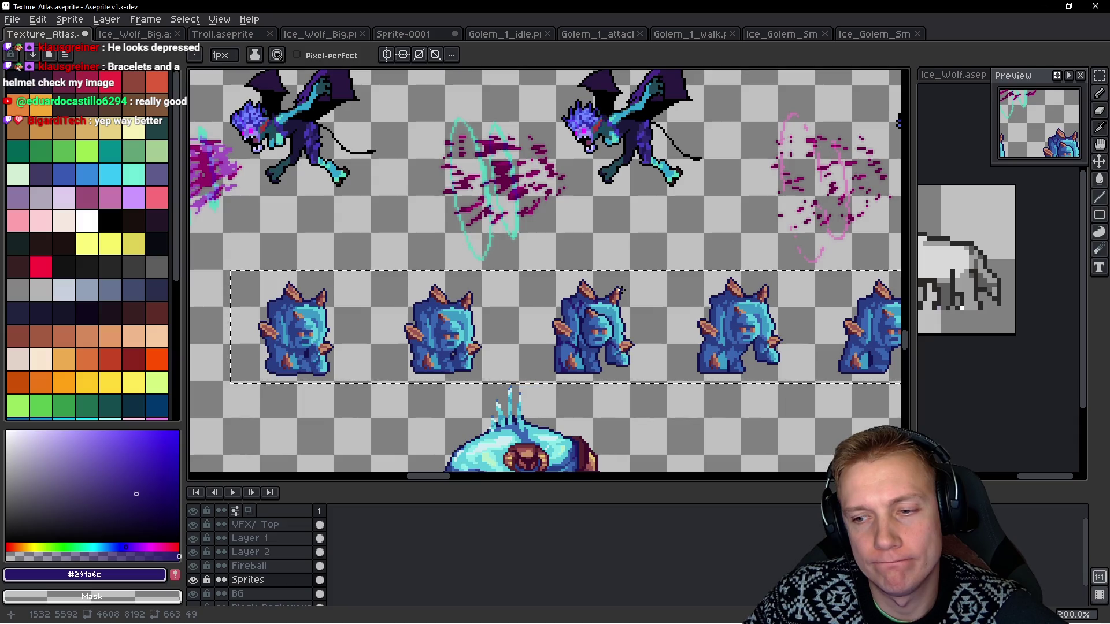
{"action": "scroll", "coordinate": [621, 289], "scroll_direction": "down", "scroll_amount": 1}
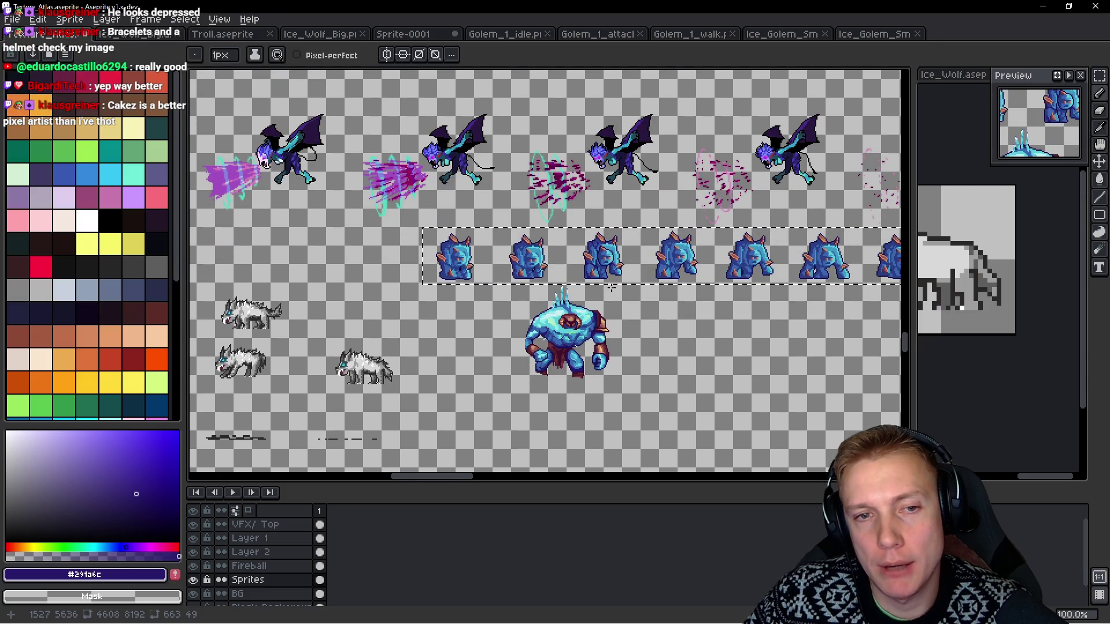
{"action": "scroll", "coordinate": [613, 288], "scroll_direction": "up", "scroll_amount": 1}
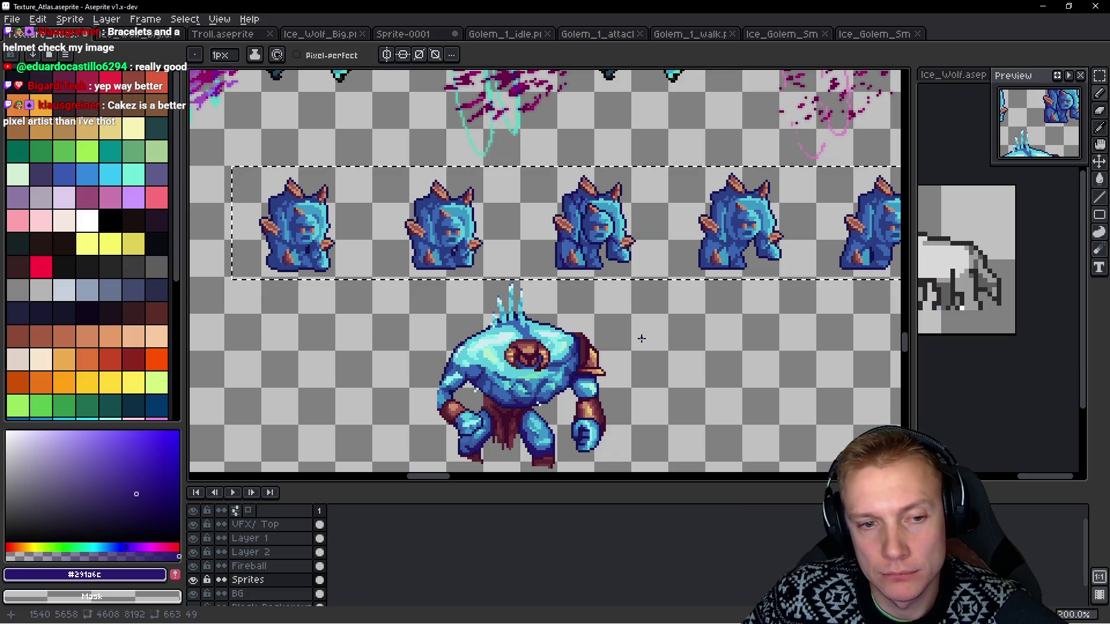
Draw a dark line down the golem minion's left outline.
{"action": "scroll", "coordinate": [601, 247], "scroll_direction": "up", "scroll_amount": 1}
{"action": "scroll", "coordinate": [601, 247], "scroll_direction": "up", "scroll_amount": 1}
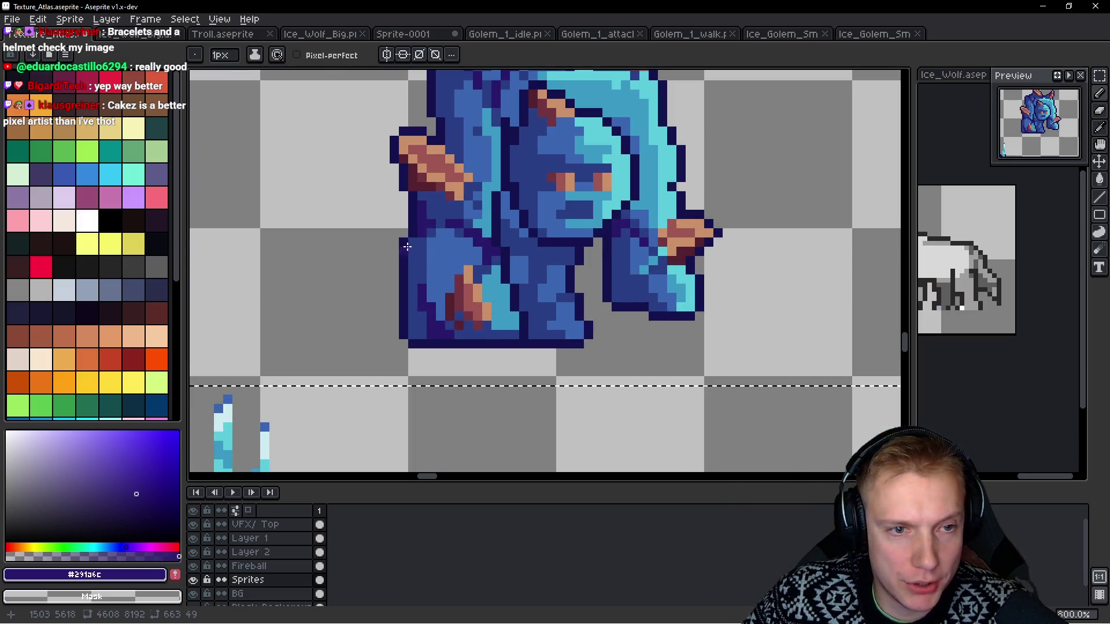
{"action": "left_click_drag", "start_coordinate": [410, 258], "coordinate": [414, 327]}
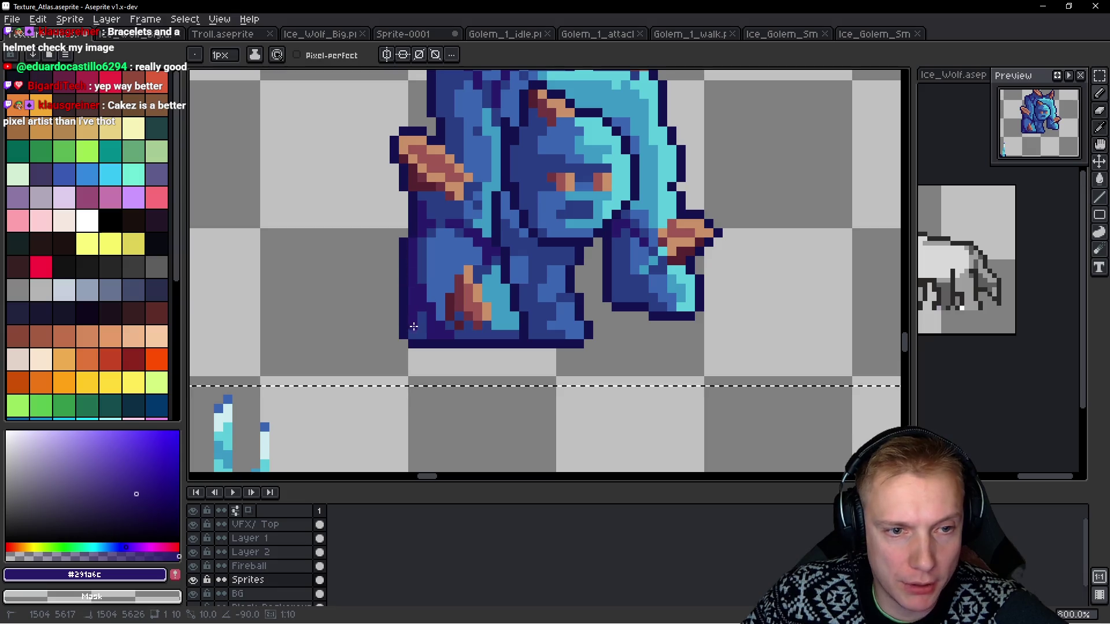
{"action": "left_click", "coordinate": [429, 288], "text": "alt"}
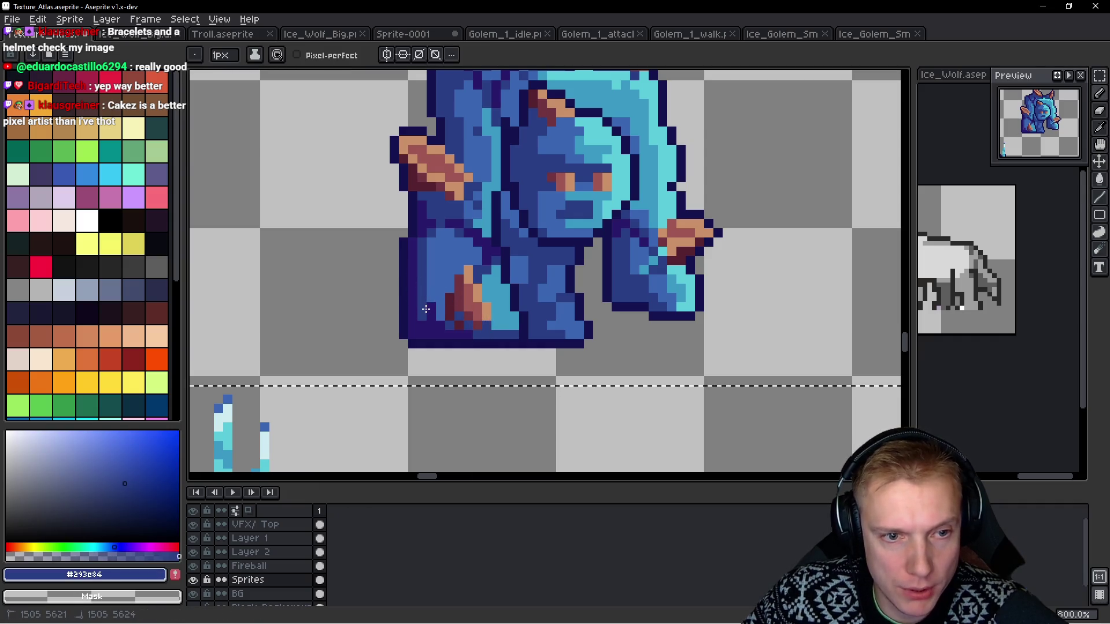
{"action": "left_click", "coordinate": [431, 312], "text": "alt"}
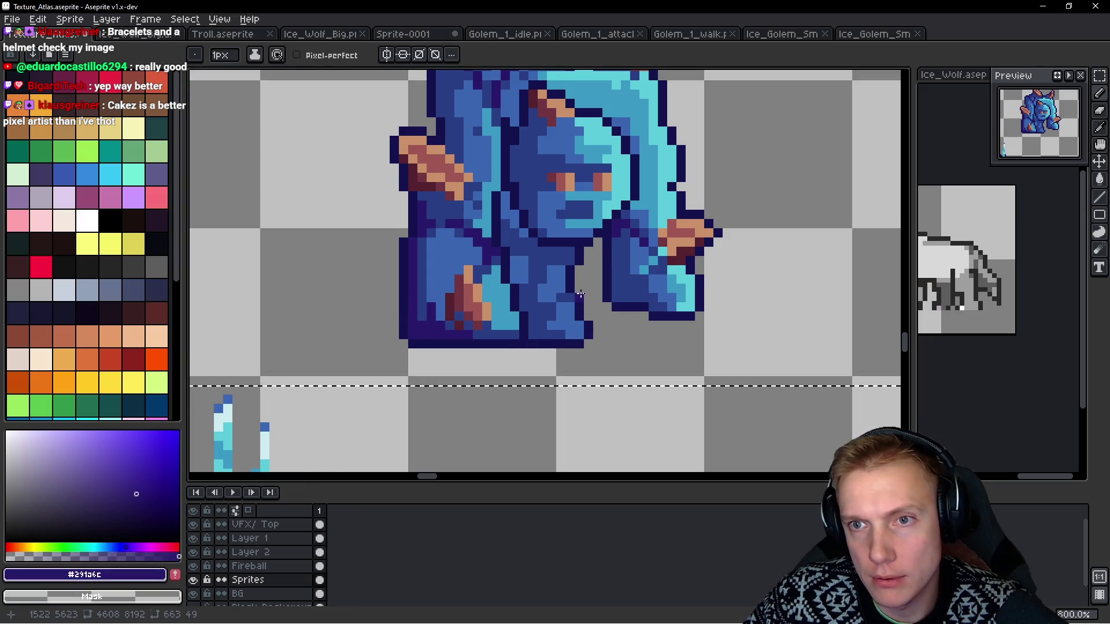
Add a cyan highlight near the foot, using light and darker cyan sampled from the big golem.
{"action": "scroll", "coordinate": [579, 295], "scroll_direction": "down", "scroll_amount": 4}
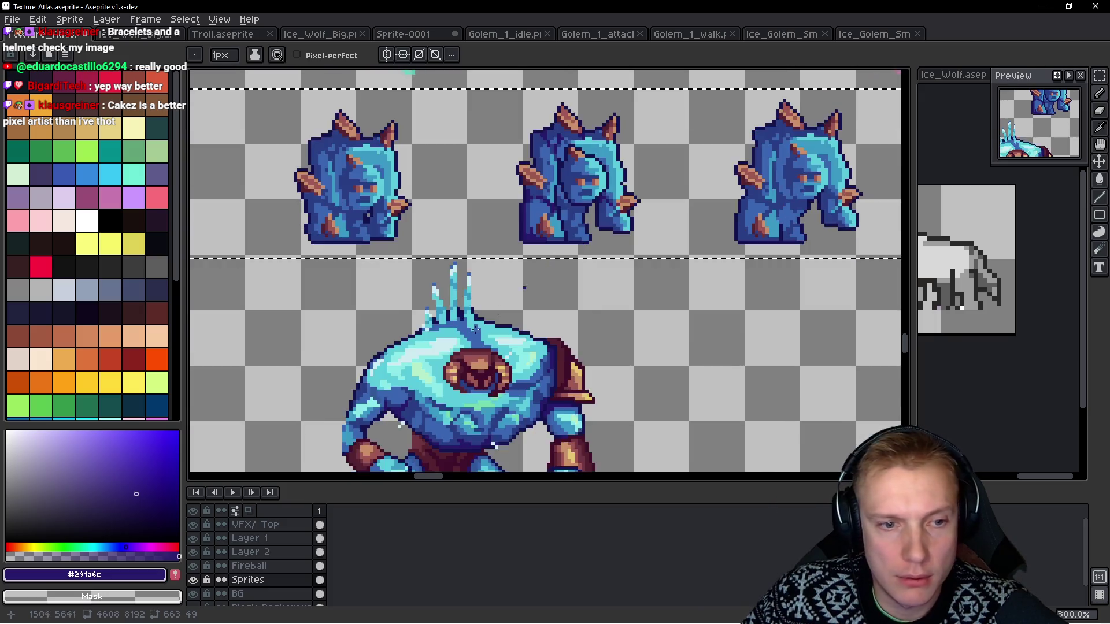
{"action": "scroll", "coordinate": [422, 372], "scroll_direction": "up", "scroll_amount": 3}
{"action": "left_click", "coordinate": [425, 362], "text": "alt"}
{"action": "scroll", "coordinate": [609, 230], "scroll_direction": "up", "scroll_amount": 3}
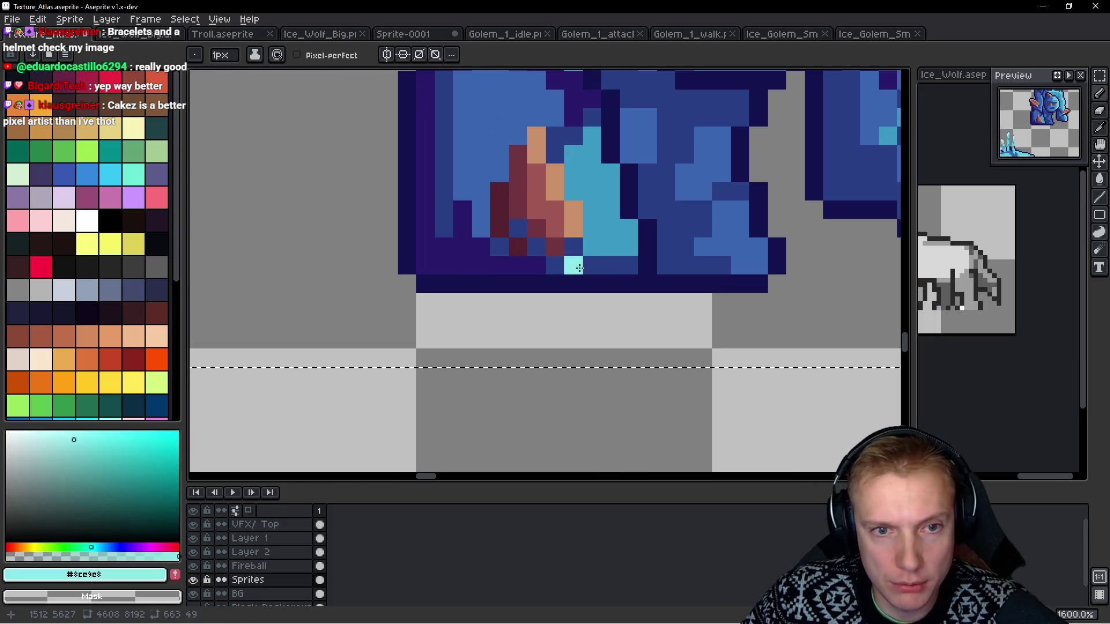
{"action": "left_click", "coordinate": [592, 136]}
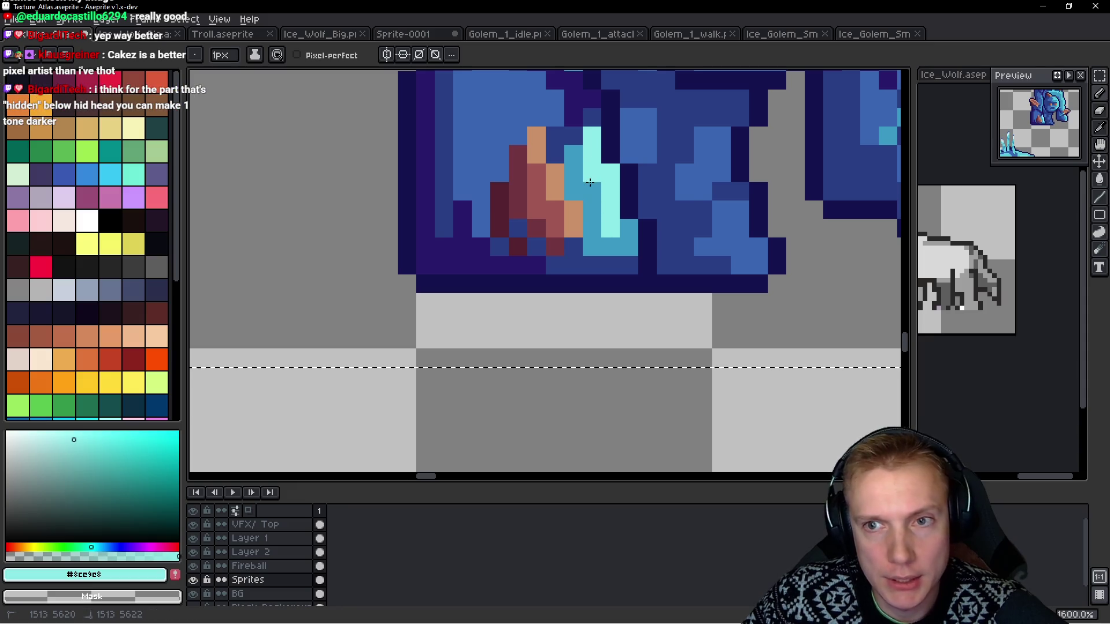
{"action": "scroll", "coordinate": [690, 217], "scroll_direction": "down", "scroll_amount": 4}
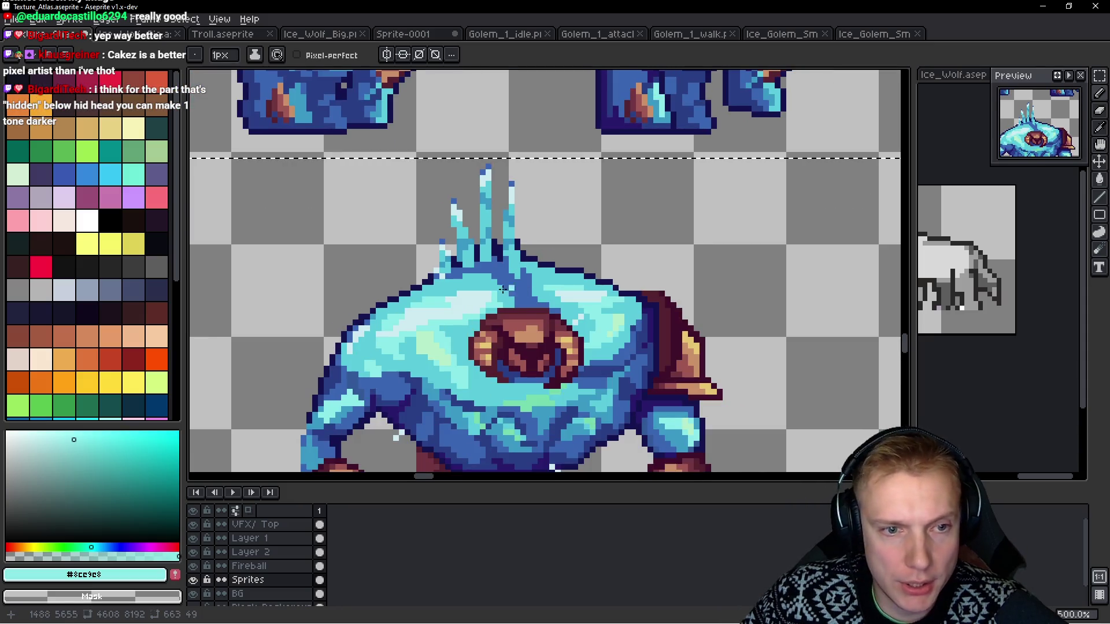
{"action": "left_click", "coordinate": [503, 289], "text": "alt"}
{"action": "scroll", "coordinate": [589, 141], "scroll_direction": "up", "scroll_amount": 4}
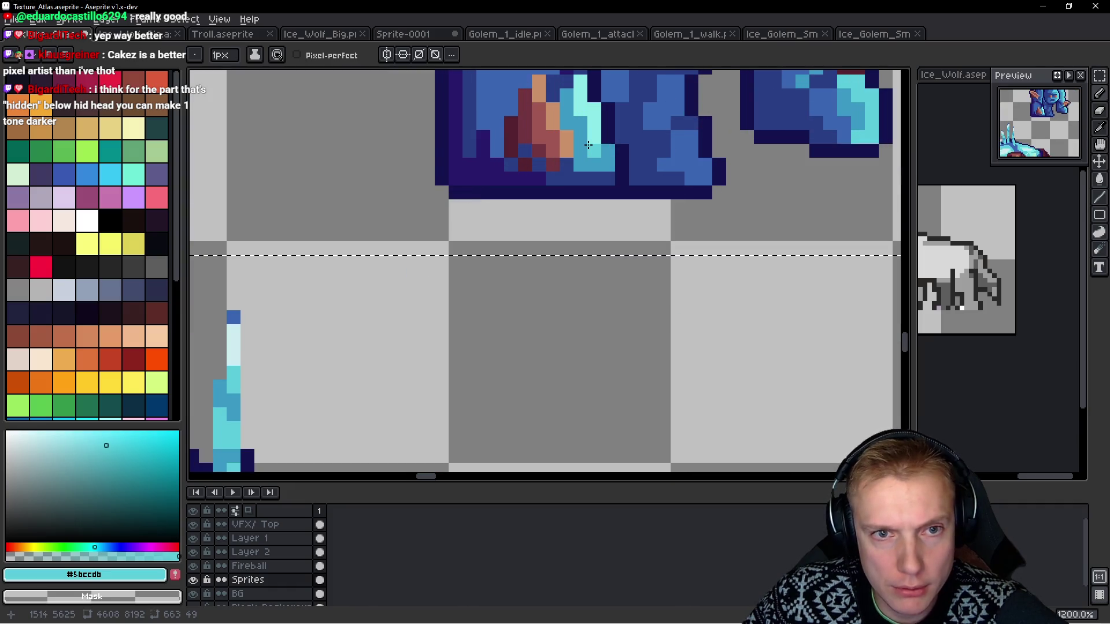
{"action": "left_click", "coordinate": [591, 114]}
{"action": "left_click_drag", "start_coordinate": [582, 86], "coordinate": [582, 104]}
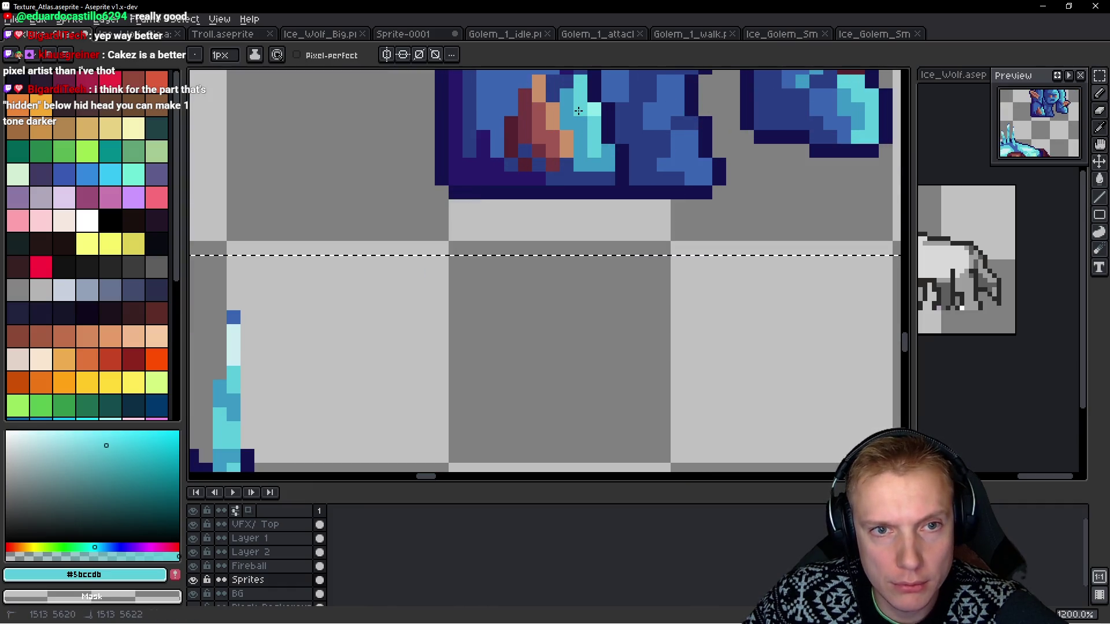
Paint a cyan highlight stripe down the minion's face.
{"action": "scroll", "coordinate": [664, 167], "scroll_direction": "down", "scroll_amount": 3}
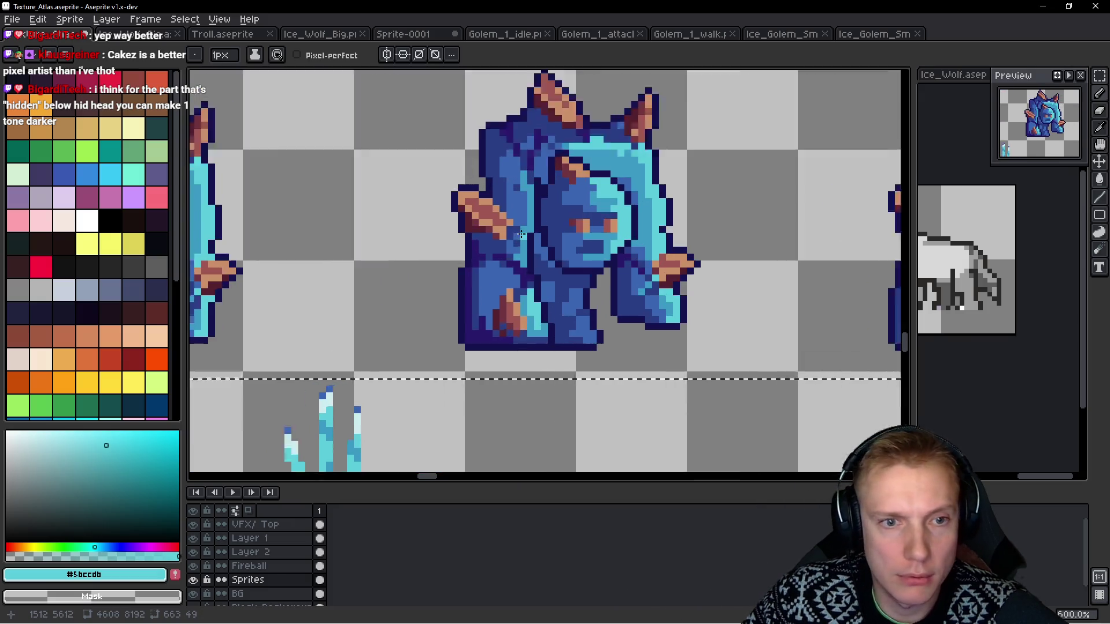
{"action": "scroll", "coordinate": [544, 172], "scroll_direction": "up", "scroll_amount": 4}
{"action": "left_click_drag", "start_coordinate": [544, 172], "coordinate": [537, 214]}
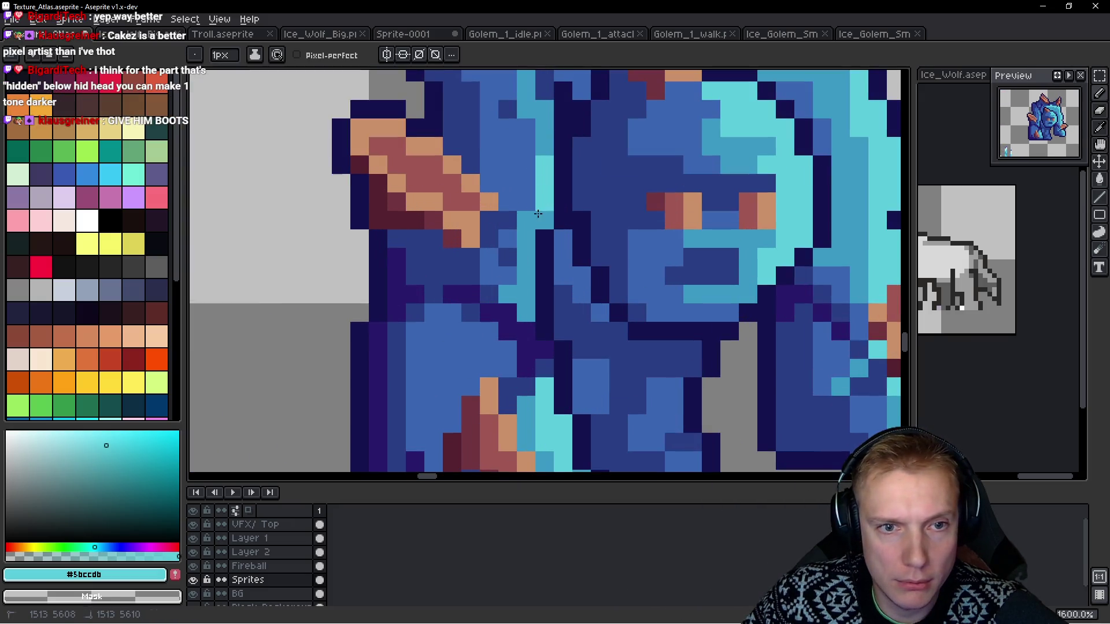
{"action": "scroll", "coordinate": [794, 175], "scroll_direction": "down", "scroll_amount": 6}
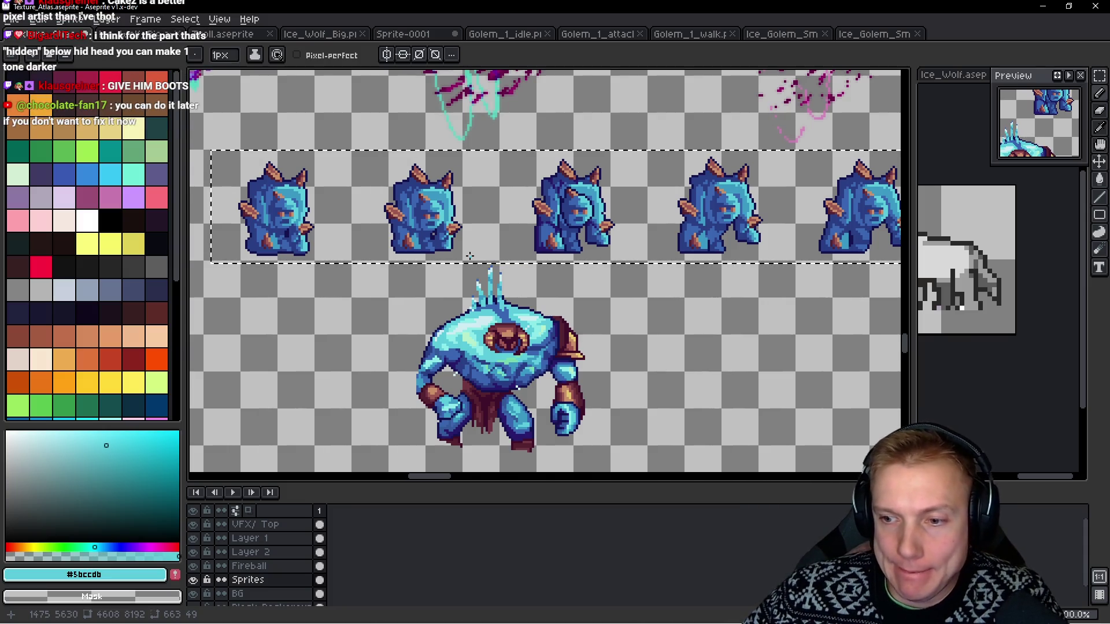
Sample light blue #3b99c4 and paint a light blue column on the head.
{"action": "scroll", "coordinate": [598, 177], "scroll_direction": "up", "scroll_amount": 6}
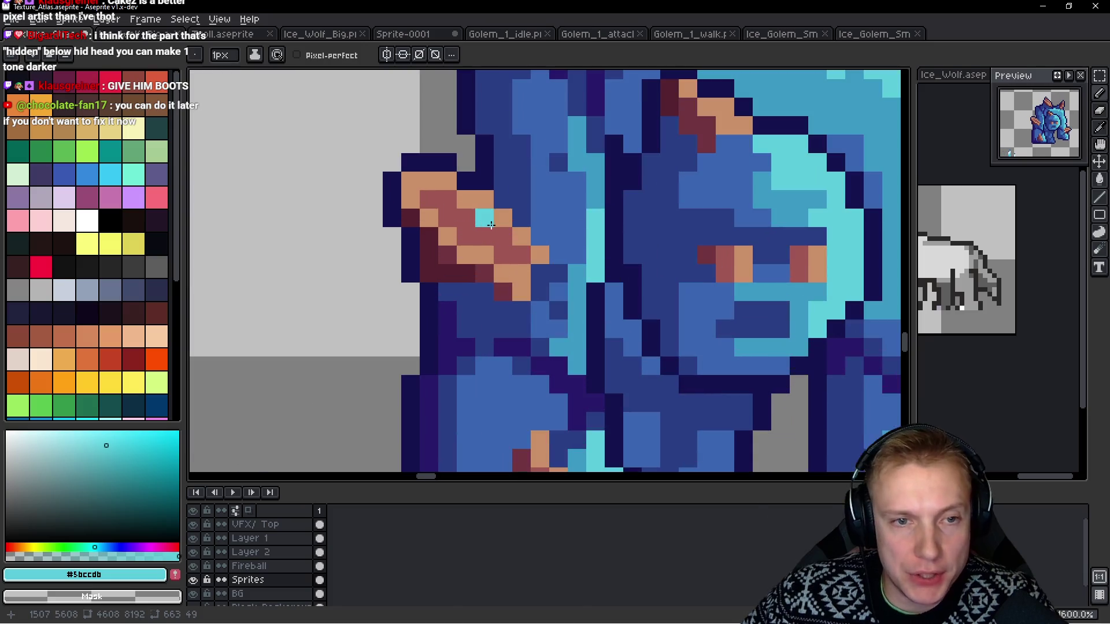
{"action": "key", "text": "alt"}
{"action": "left_click", "coordinate": [599, 176], "text": "alt"}
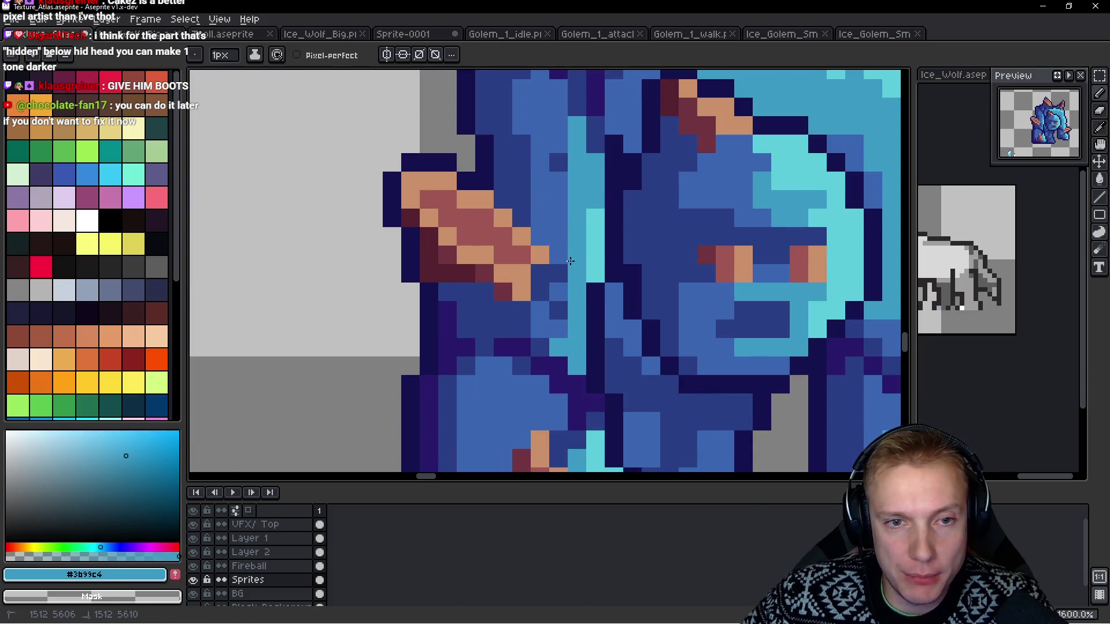
{"action": "scroll", "coordinate": [570, 262], "scroll_direction": "down", "scroll_amount": 5}
{"action": "scroll", "coordinate": [565, 212], "scroll_direction": "up", "scroll_amount": 1}
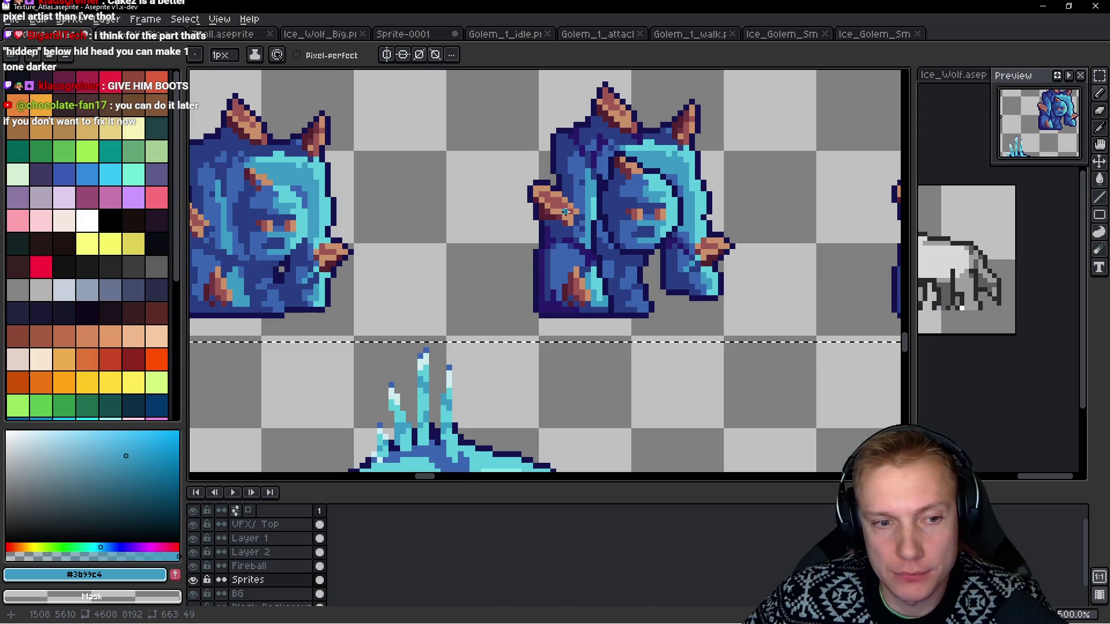
{"action": "scroll", "coordinate": [564, 212], "scroll_direction": "down", "scroll_amount": 3}
{"action": "scroll", "coordinate": [587, 186], "scroll_direction": "up", "scroll_amount": 7}
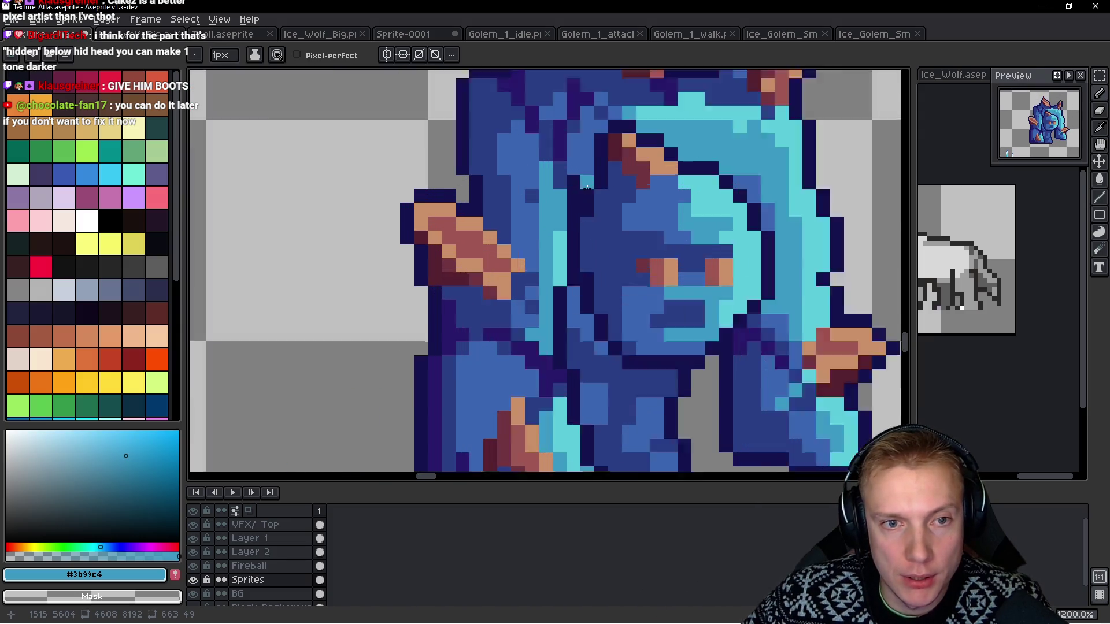
{"action": "scroll", "coordinate": [587, 186], "scroll_direction": "up", "scroll_amount": 1}
{"action": "mouse_move", "coordinate": [508, 204]}
{"action": "left_mouse_down"}
{"action": "mouse_move", "coordinate": [514, 238]}
{"action": "mouse_move", "coordinate": [508, 162]}
{"action": "mouse_move", "coordinate": [496, 141]}
{"action": "left_mouse_up"}
Sample medium blue #3b66b3 and touch up several head pixels with it.
{"action": "key", "text": "alt"}
{"action": "left_click", "coordinate": [516, 137], "text": "alt"}
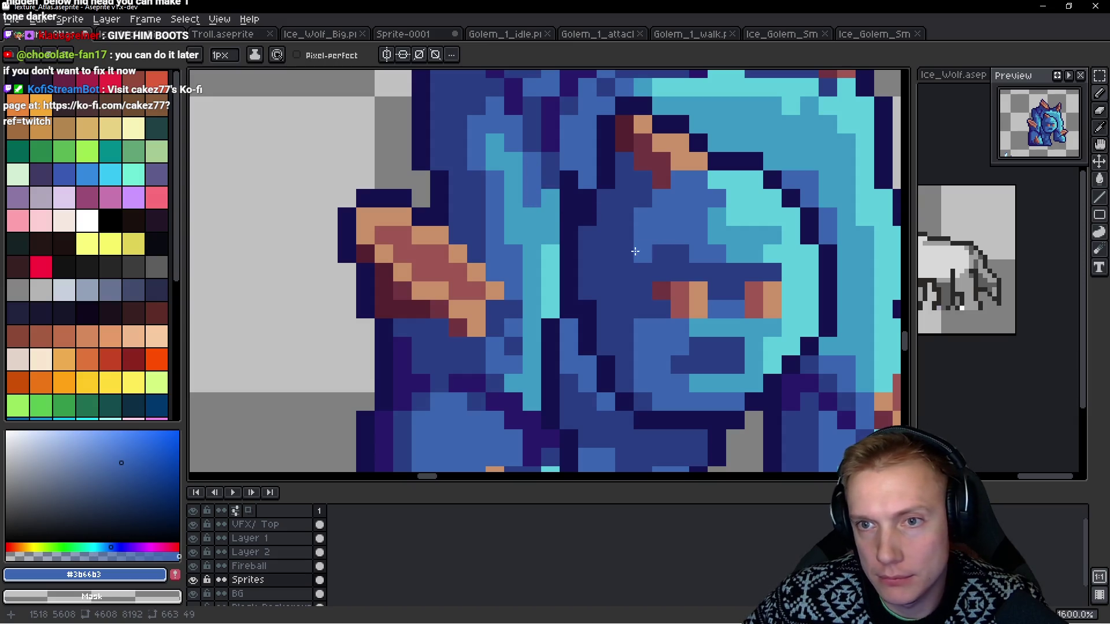
{"action": "left_click", "coordinate": [527, 206], "text": "alt"}
{"action": "left_click", "coordinate": [477, 236]}
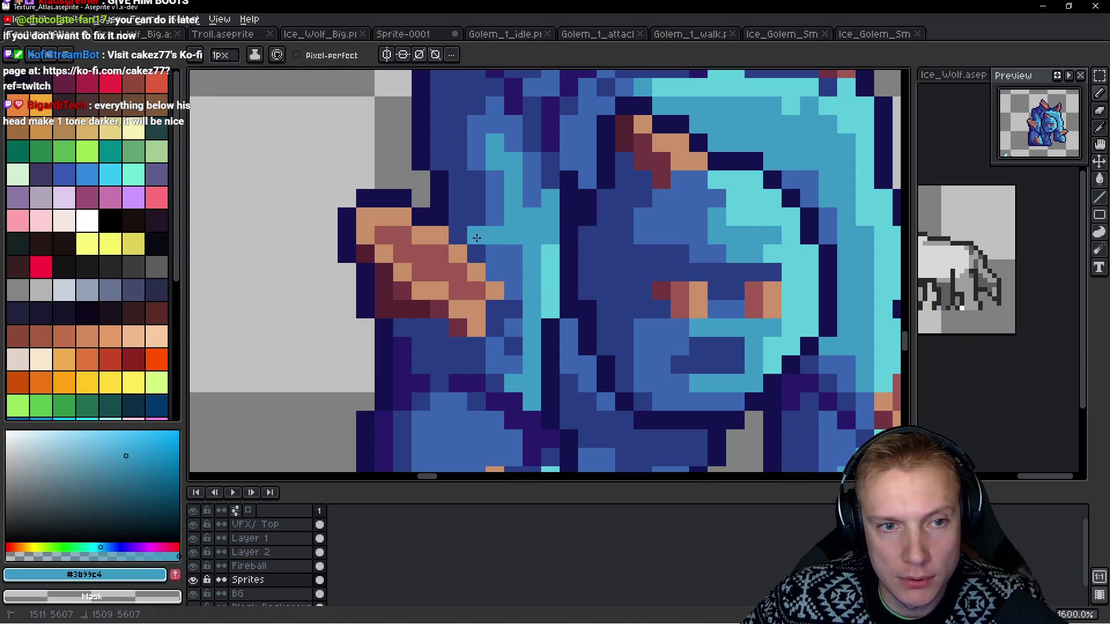
{"action": "left_click", "coordinate": [503, 203], "text": "alt"}
{"action": "left_click", "coordinate": [476, 217]}
{"action": "left_click", "coordinate": [458, 217]}
{"action": "left_click", "coordinate": [550, 235]}
{"action": "left_click", "coordinate": [596, 257]}
Undo the last pencil stroke on the head.
{"action": "scroll", "coordinate": [611, 268], "scroll_direction": "down", "scroll_amount": 6}
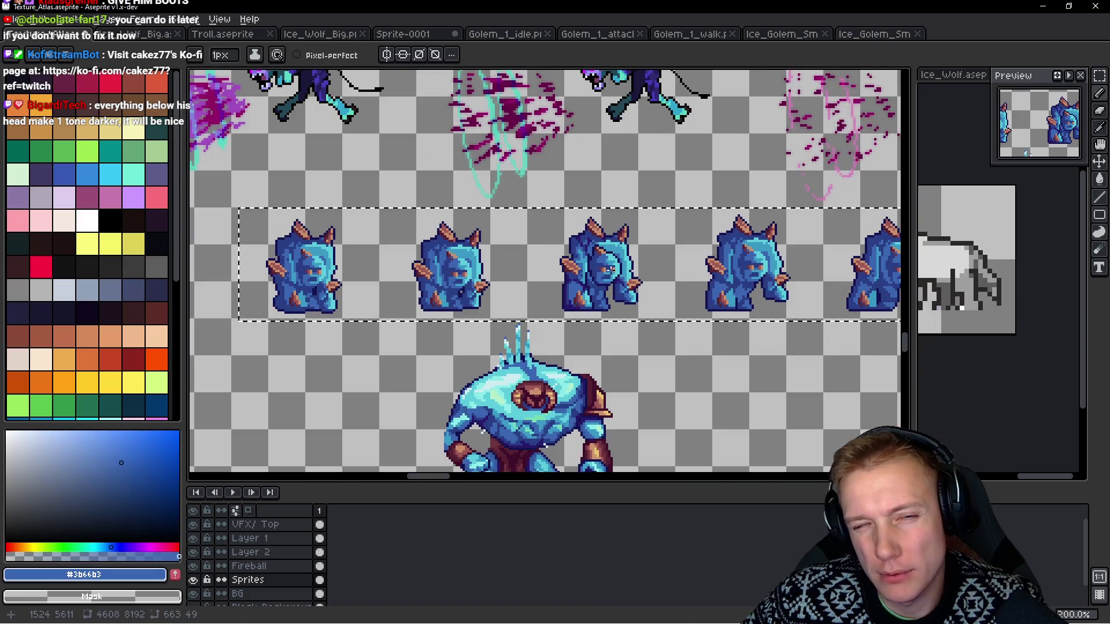
{"action": "key", "text": "ctrl+z"}
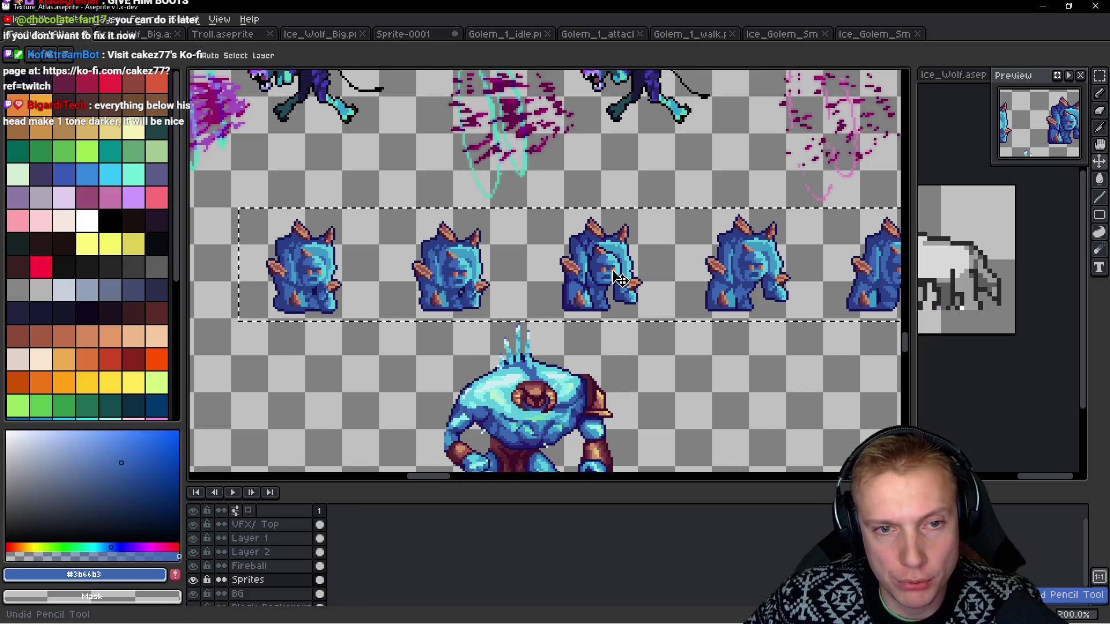
{"action": "scroll", "coordinate": [619, 279], "scroll_direction": "down", "scroll_amount": 2}
{"action": "scroll", "coordinate": [634, 256], "scroll_direction": "up", "scroll_amount": 1}
{"action": "scroll", "coordinate": [634, 256], "scroll_direction": "up", "scroll_amount": 3}
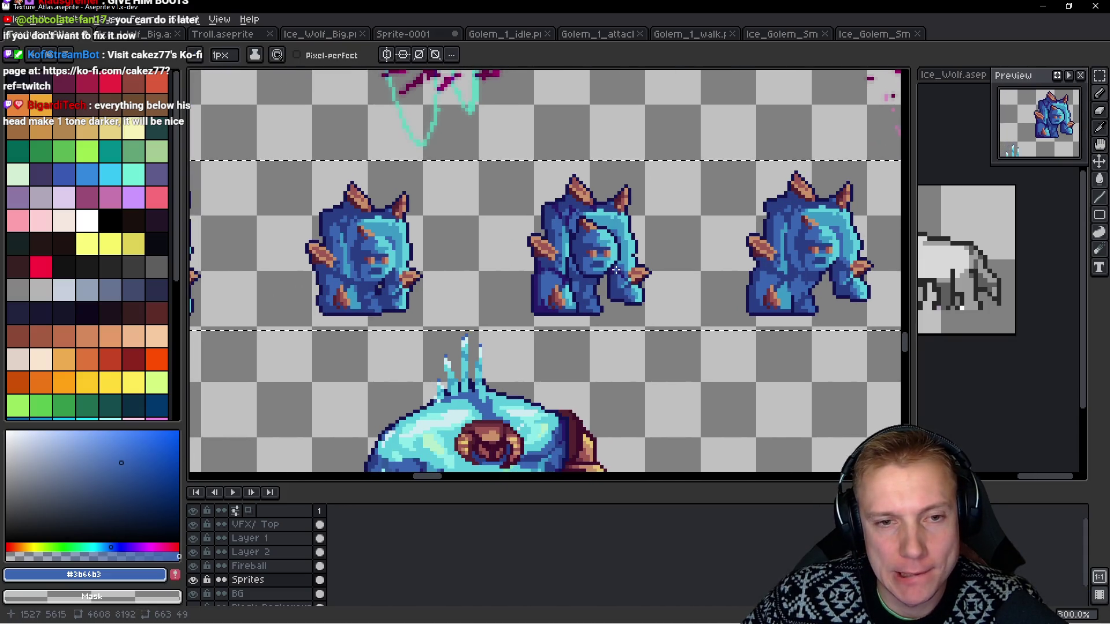
{"action": "scroll", "coordinate": [658, 298], "scroll_direction": "down", "scroll_amount": 2}
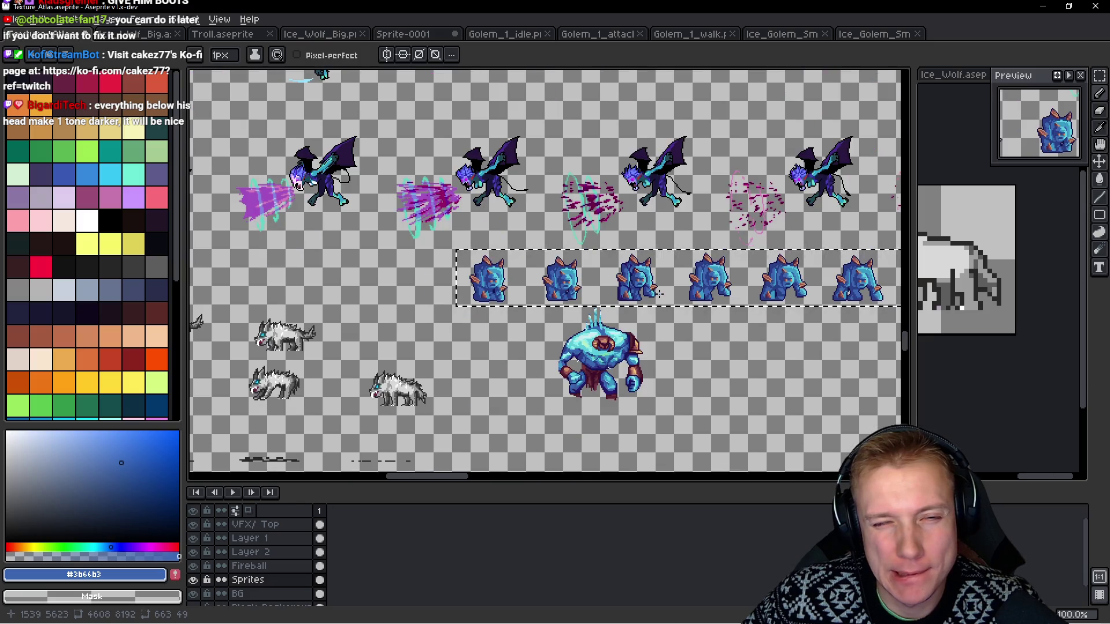
Deselect the golem row and lasso around the minion's lower body.
{"action": "scroll", "coordinate": [632, 281], "scroll_direction": "up", "scroll_amount": 2}
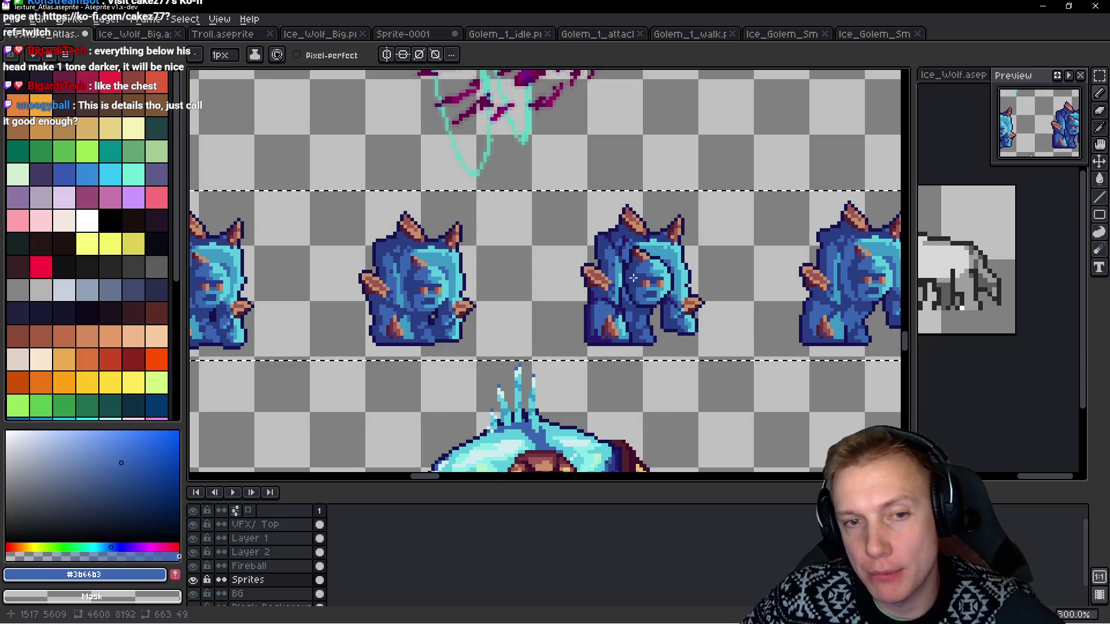
{"action": "scroll", "coordinate": [633, 278], "scroll_direction": "up", "scroll_amount": 3}
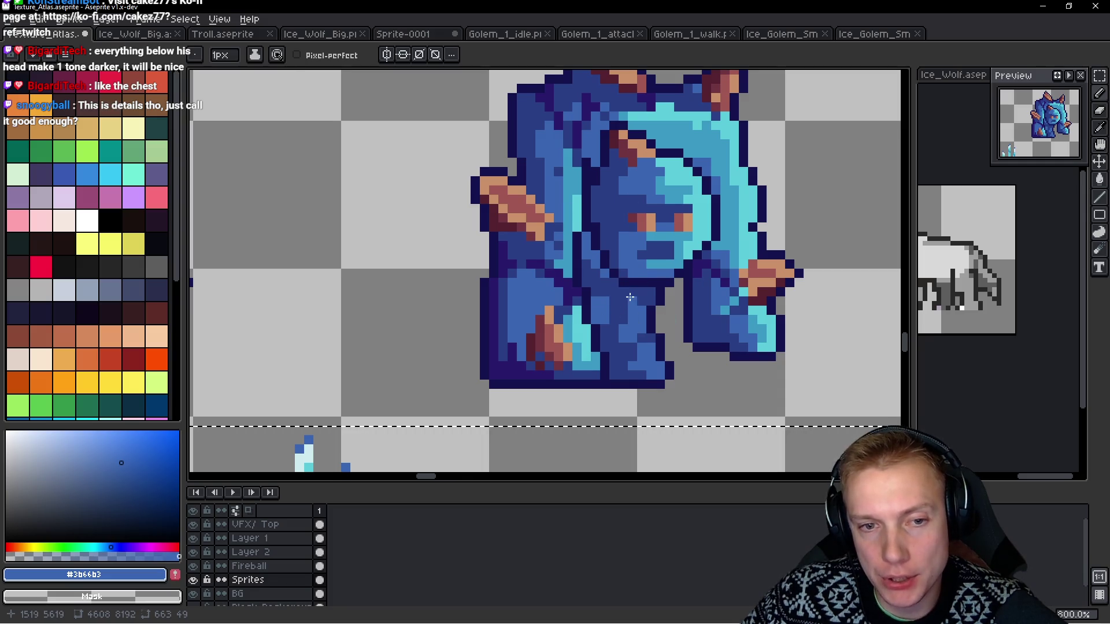
{"action": "key", "text": "q"}
{"action": "left_click", "coordinate": [775, 282]}
{"action": "mouse_move", "coordinate": [827, 300]}
{"action": "left_mouse_down"}
{"action": "mouse_move", "coordinate": [772, 243]}
{"action": "mouse_move", "coordinate": [550, 270]}
{"action": "mouse_move", "coordinate": [529, 255]}
{"action": "mouse_move", "coordinate": [442, 323]}
{"action": "mouse_move", "coordinate": [601, 428]}
{"action": "mouse_move", "coordinate": [856, 281]}
{"action": "mouse_move", "coordinate": [834, 277]}
{"action": "left_mouse_up"}
{"action": "scroll", "coordinate": [834, 278], "scroll_direction": "down", "scroll_amount": 5}
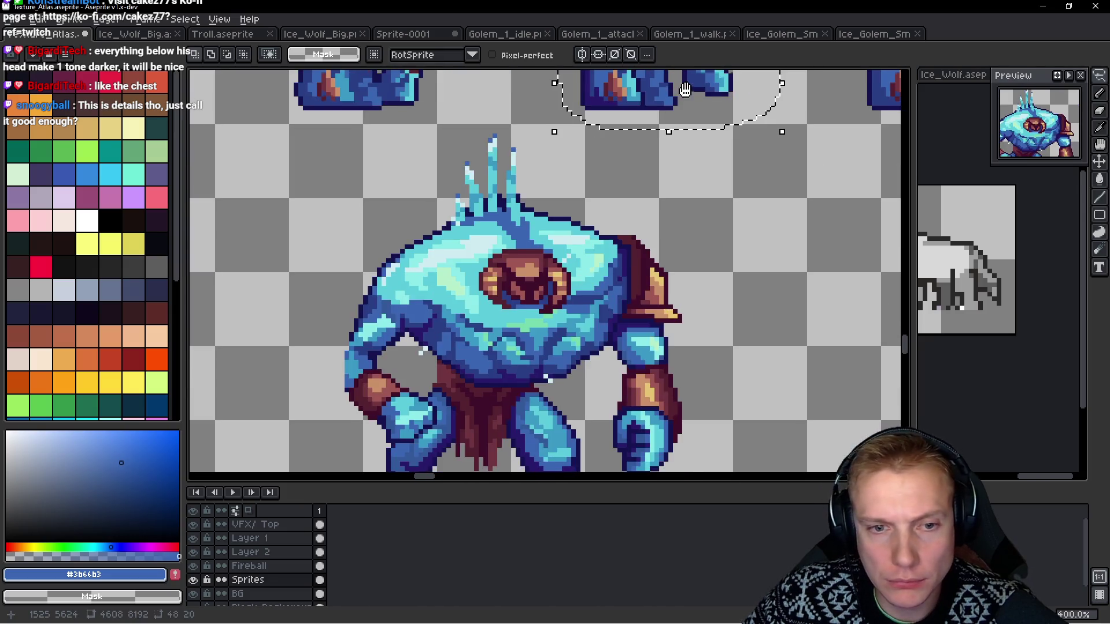
{"action": "scroll", "coordinate": [673, 218], "scroll_direction": "up", "scroll_amount": 2}
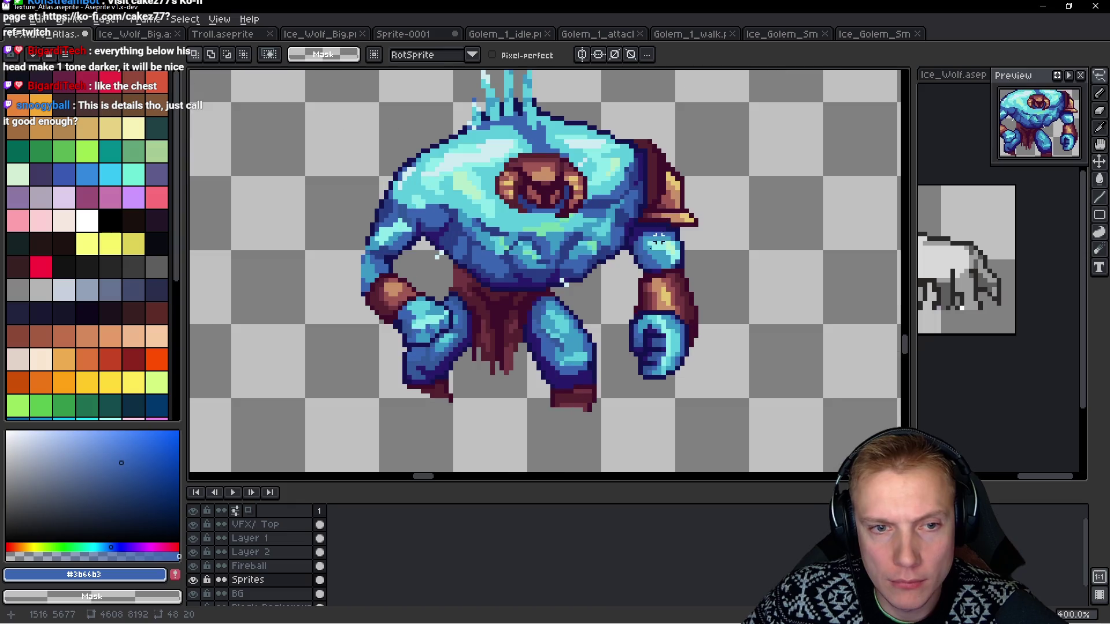
{"action": "scroll", "coordinate": [505, 279], "scroll_direction": "up", "scroll_amount": 2}
{"action": "scroll", "coordinate": [583, 310], "scroll_direction": "down", "scroll_amount": 2}
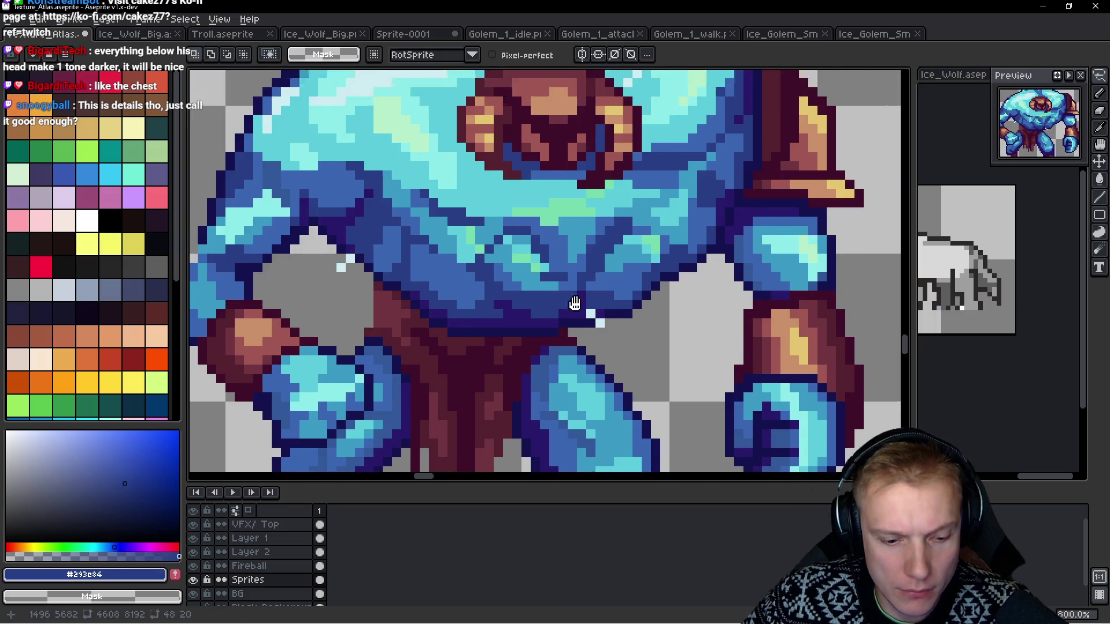
{"action": "scroll", "coordinate": [660, 150], "scroll_direction": "up", "scroll_amount": 3}
Sample the dark purple #291a6c from the golem.
{"action": "key", "text": "w"}
{"action": "scroll", "coordinate": [607, 198], "scroll_direction": "up", "scroll_amount": 3}
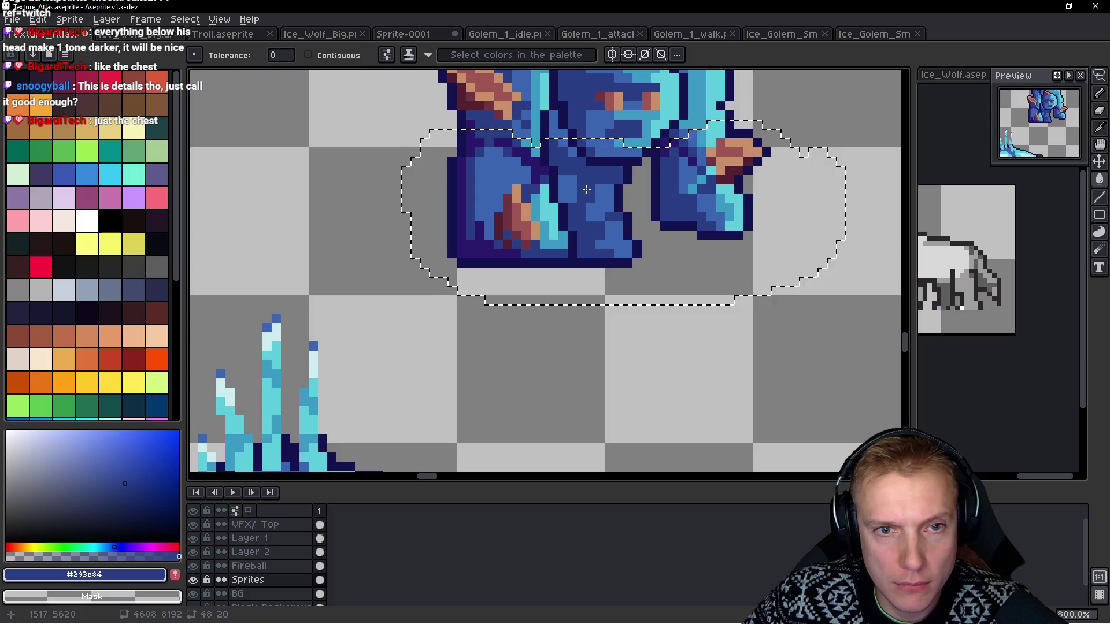
{"action": "scroll", "coordinate": [607, 198], "scroll_direction": "down", "scroll_amount": 3}
{"action": "scroll", "coordinate": [544, 280], "scroll_direction": "up", "scroll_amount": 3}
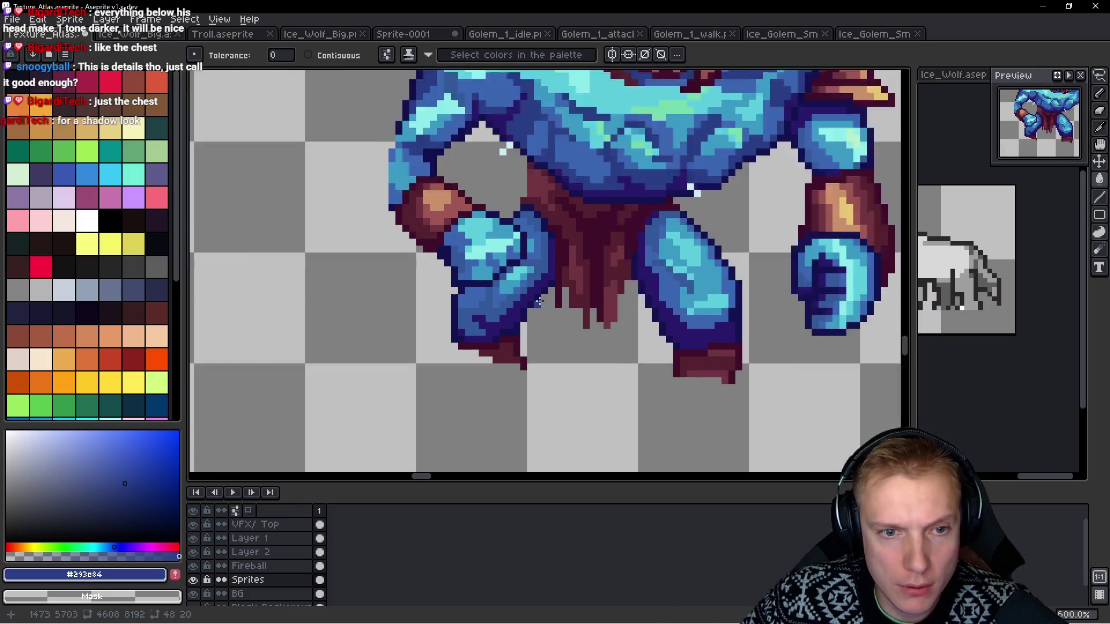
{"action": "key", "text": "i"}
{"action": "left_click", "coordinate": [544, 279]}
{"action": "key", "text": "w"}
{"action": "scroll", "coordinate": [583, 282], "scroll_direction": "down", "scroll_amount": 3}
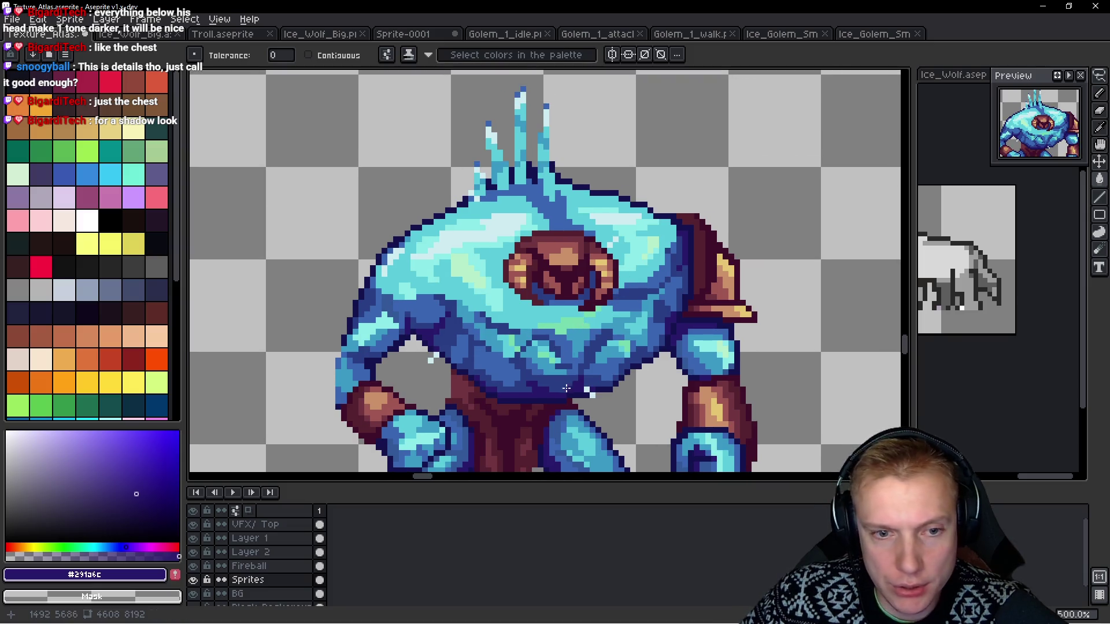
{"action": "scroll", "coordinate": [566, 388], "scroll_direction": "down", "scroll_amount": 2}
{"action": "scroll", "coordinate": [644, 237], "scroll_direction": "up", "scroll_amount": 2}
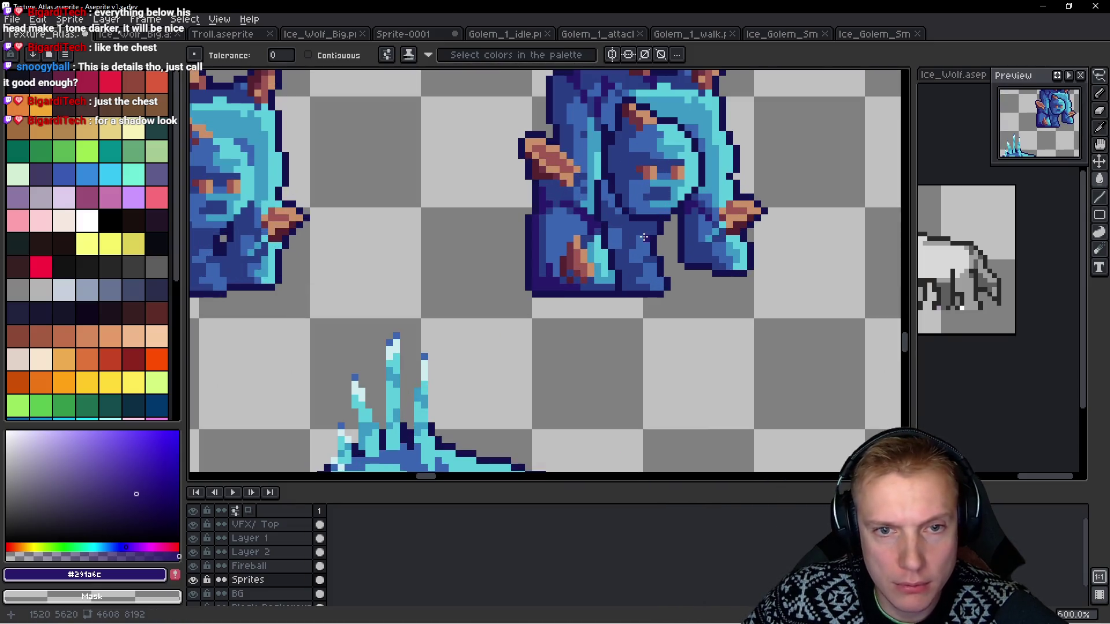
{"action": "scroll", "coordinate": [644, 237], "scroll_direction": "down", "scroll_amount": 3}
{"action": "scroll", "coordinate": [654, 173], "scroll_direction": "up", "scroll_amount": 6}
{"action": "mouse_move", "coordinate": [629, 234]}
{"action": "left_mouse_down"}
{"action": "mouse_move", "coordinate": [594, 275]}
{"action": "mouse_move", "coordinate": [631, 276]}
{"action": "left_mouse_up"}
Select the chest below the head and fill it dark purple, then dark blue #293c84.
{"action": "key", "text": "m"}
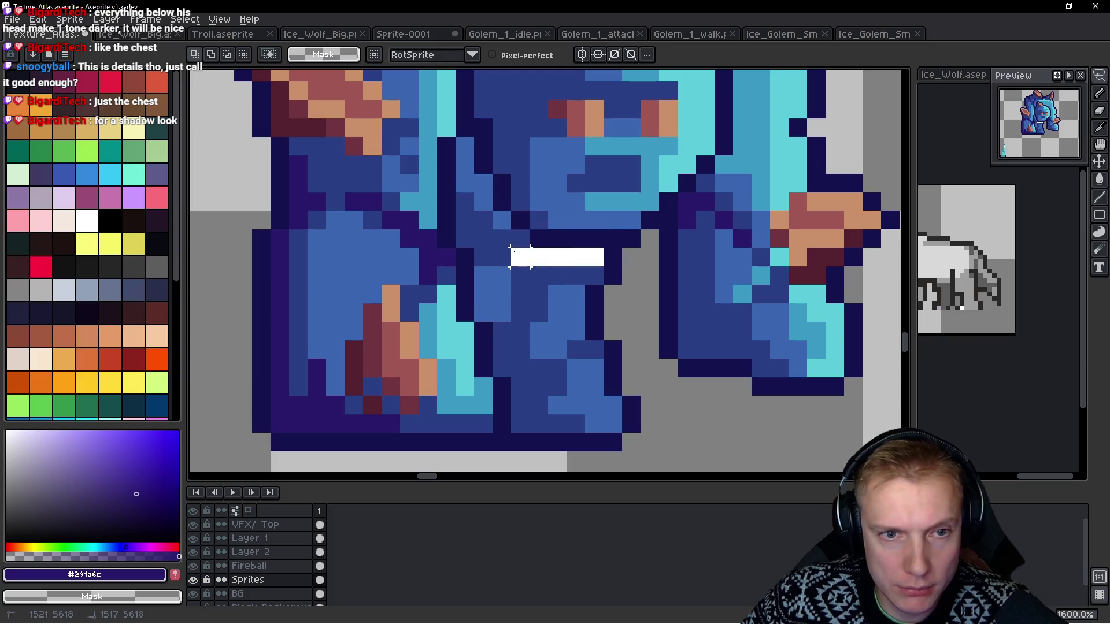
{"action": "mouse_move", "coordinate": [454, 199]}
{"action": "left_mouse_down"}
{"action": "mouse_move", "coordinate": [520, 451]}
{"action": "mouse_move", "coordinate": [631, 295]}
{"action": "mouse_move", "coordinate": [601, 269]}
{"action": "left_mouse_up"}
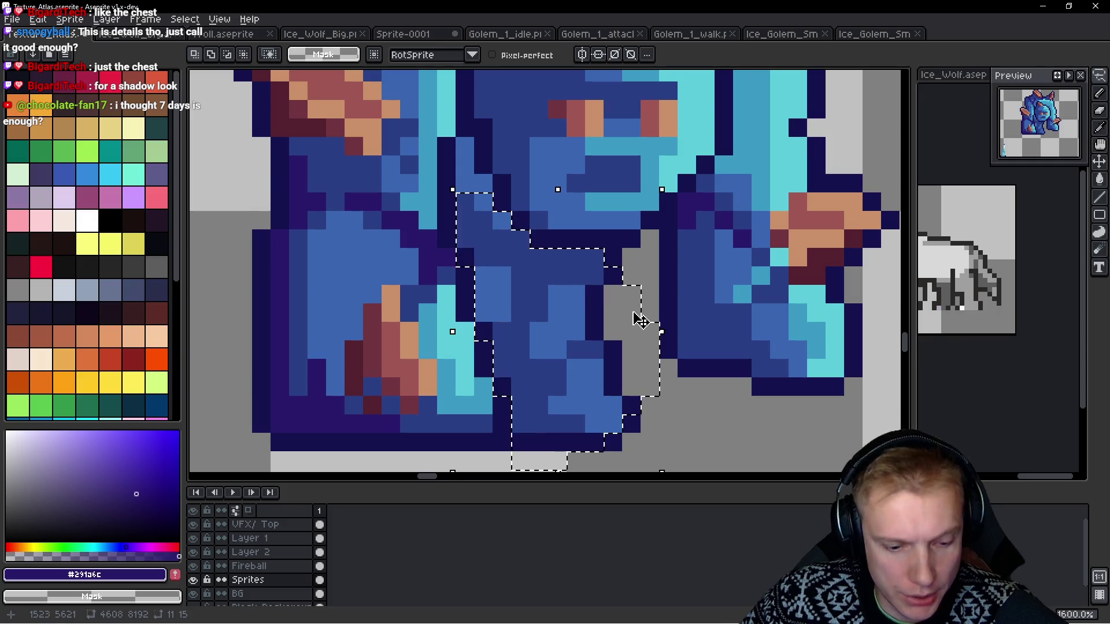
{"action": "key", "text": "g"}
{"action": "left_click", "coordinate": [582, 255]}
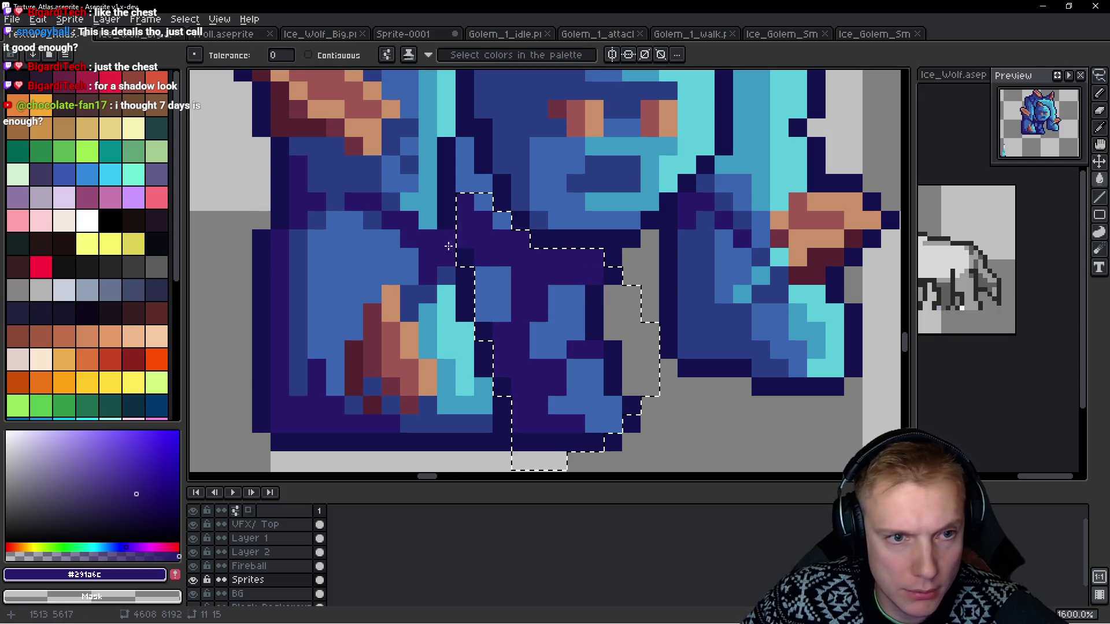
{"action": "left_click", "coordinate": [488, 291], "text": "alt"}
{"action": "left_click", "coordinate": [488, 290]}
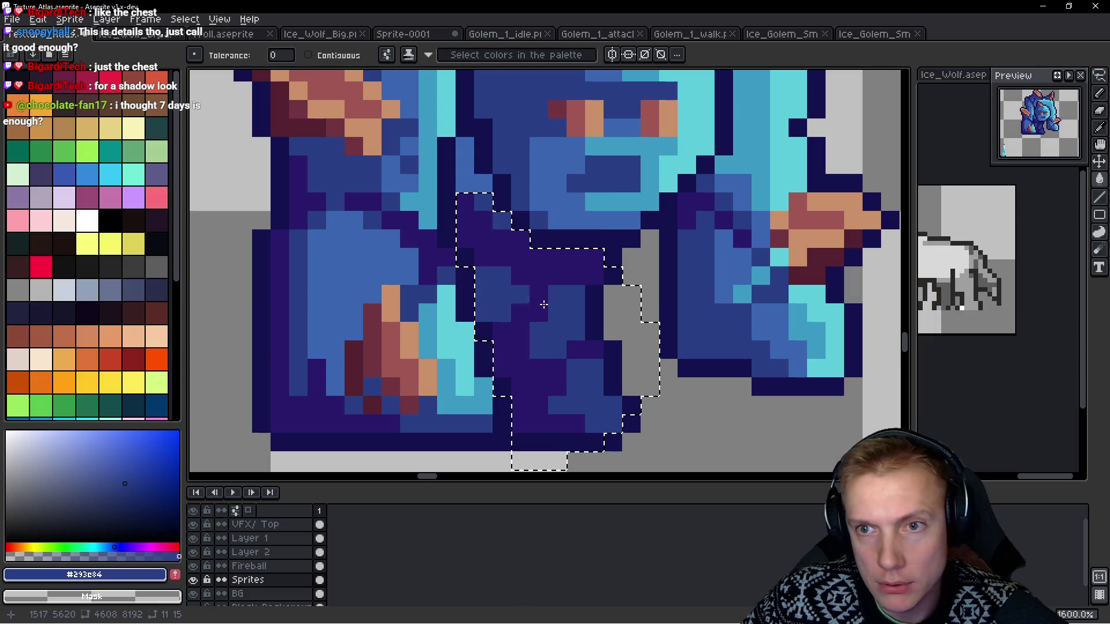
{"action": "scroll", "coordinate": [538, 281], "scroll_direction": "down", "scroll_amount": 1}
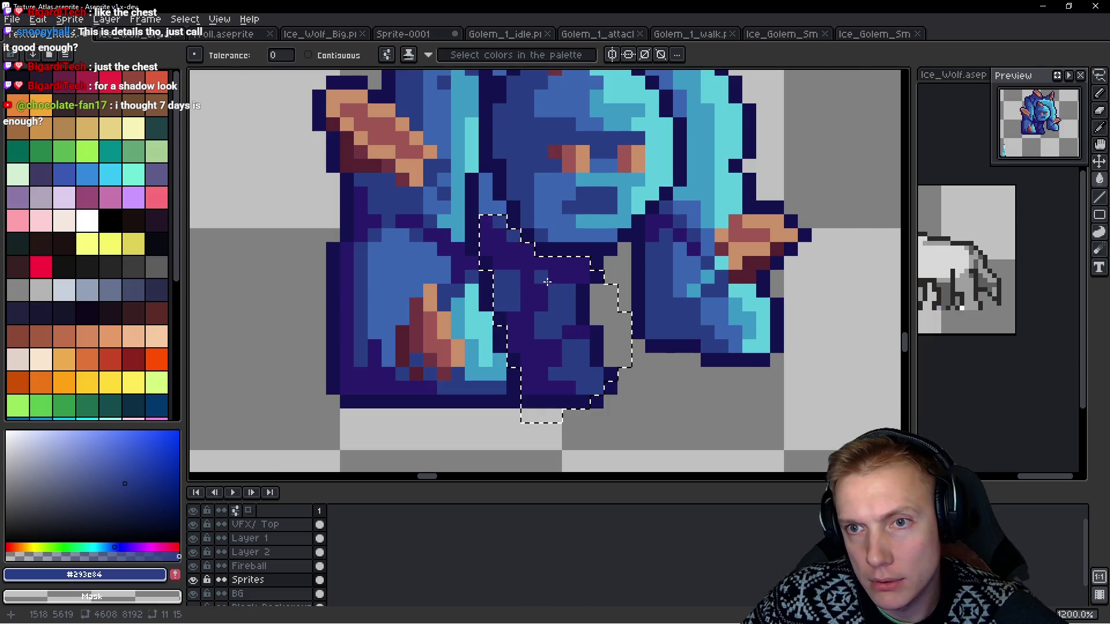
{"action": "scroll", "coordinate": [514, 249], "scroll_direction": "down", "scroll_amount": 1}
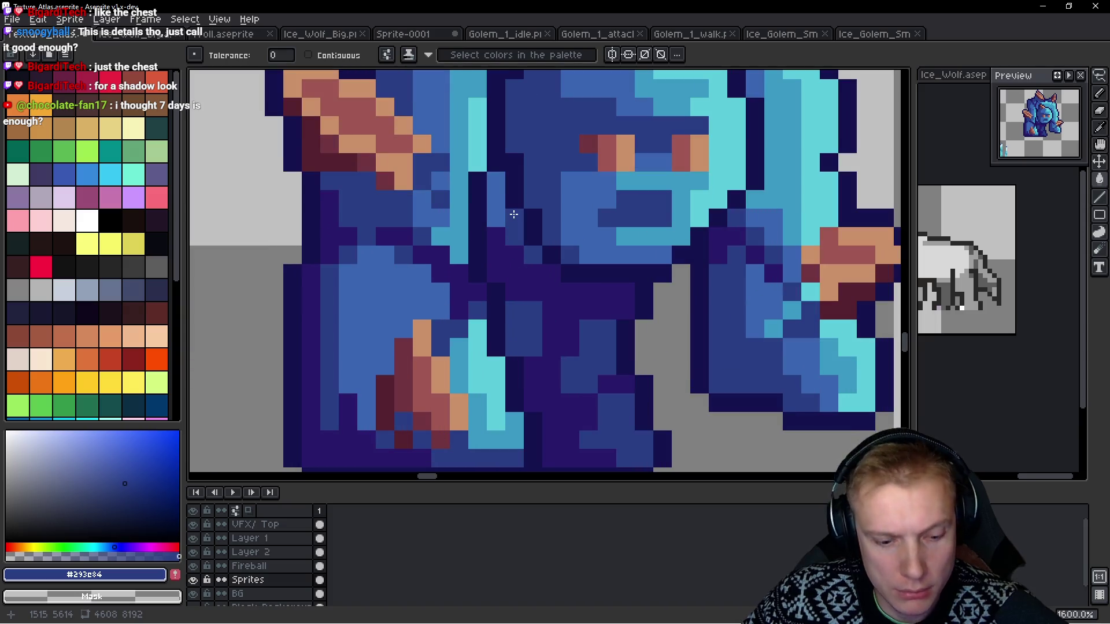
{"action": "key", "text": "b"}
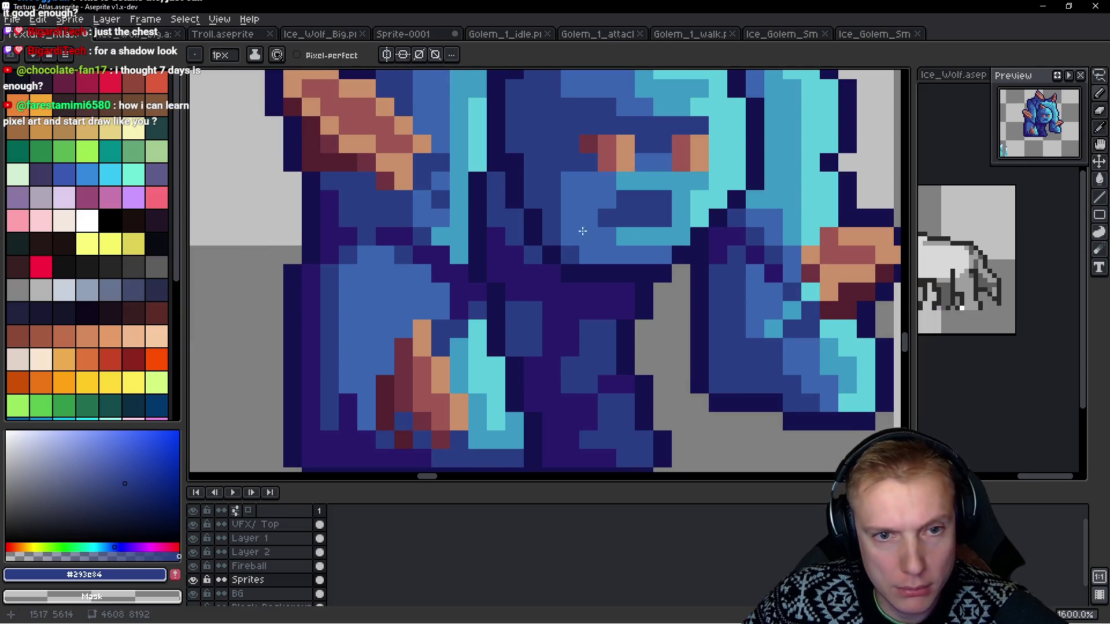
{"action": "scroll", "coordinate": [706, 270], "scroll_direction": "down", "scroll_amount": 6}
{"action": "scroll", "coordinate": [707, 270], "scroll_direction": "down", "scroll_amount": 2}
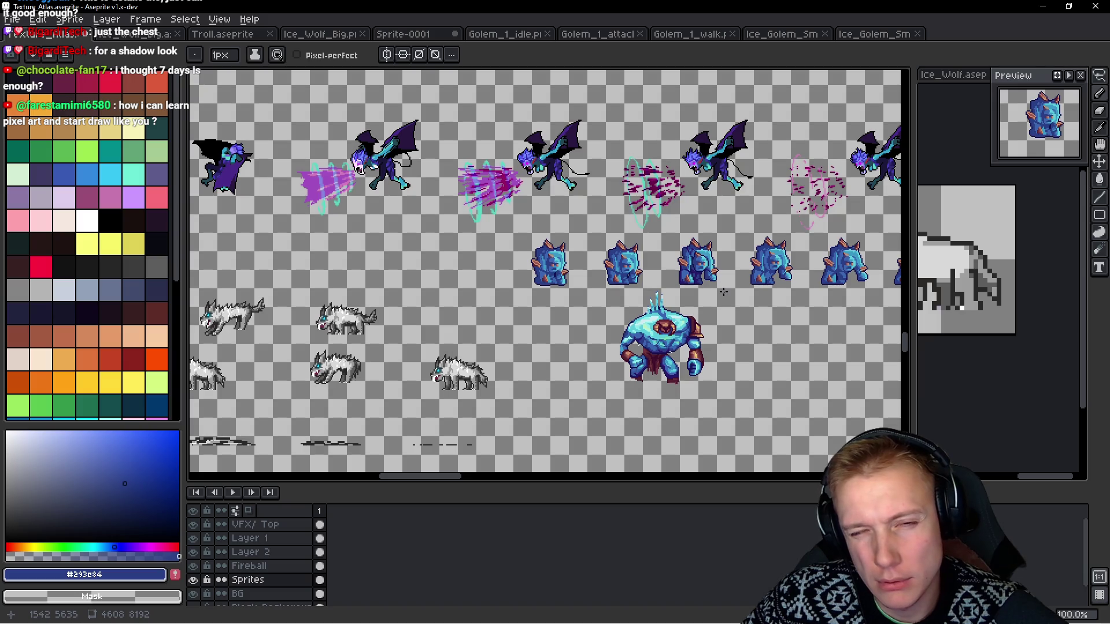
Zoom over the golem minion frames, then switch to the Pasteboard Ice golem reference.
{"action": "scroll", "coordinate": [696, 268], "scroll_direction": "up", "scroll_amount": 4}
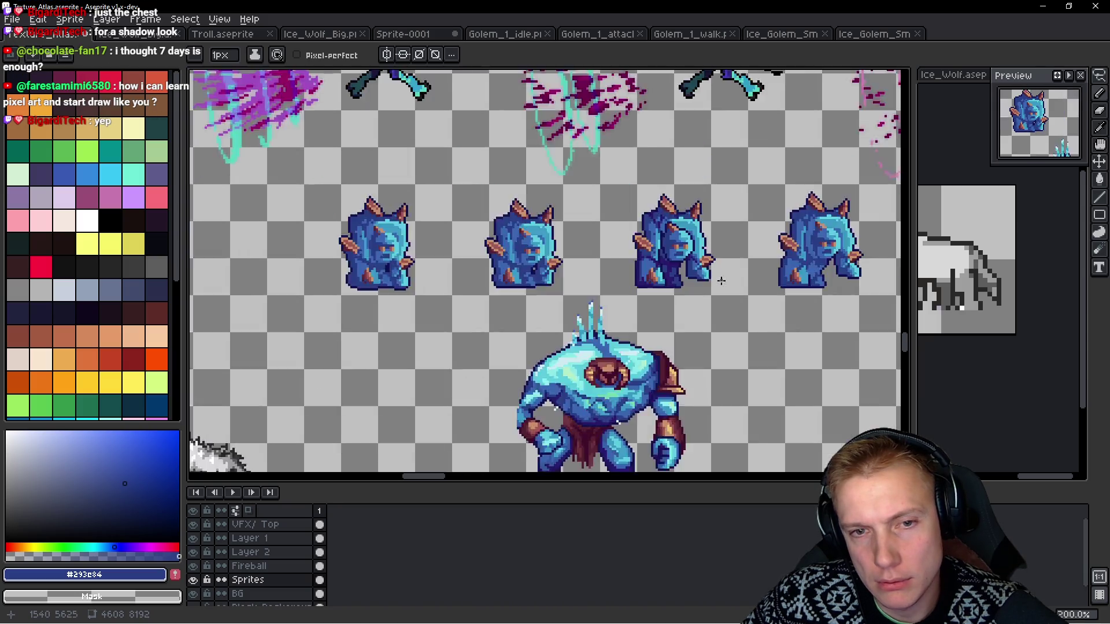
{"action": "scroll", "coordinate": [697, 267], "scroll_direction": "down", "scroll_amount": 2}
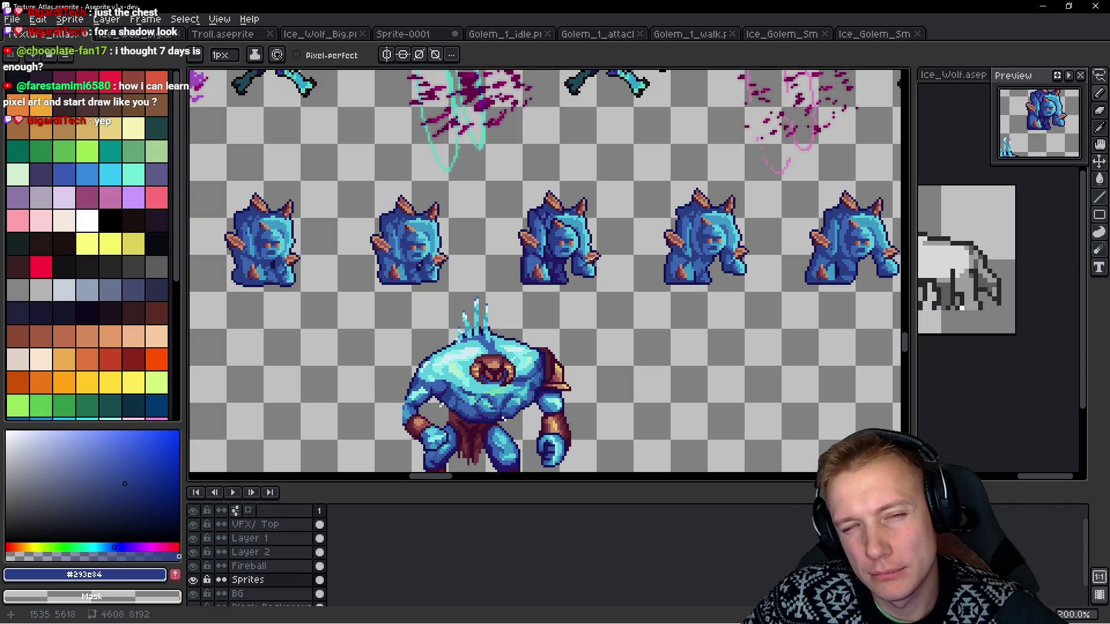
{"action": "scroll", "coordinate": [594, 255], "scroll_direction": "up", "scroll_amount": 2}
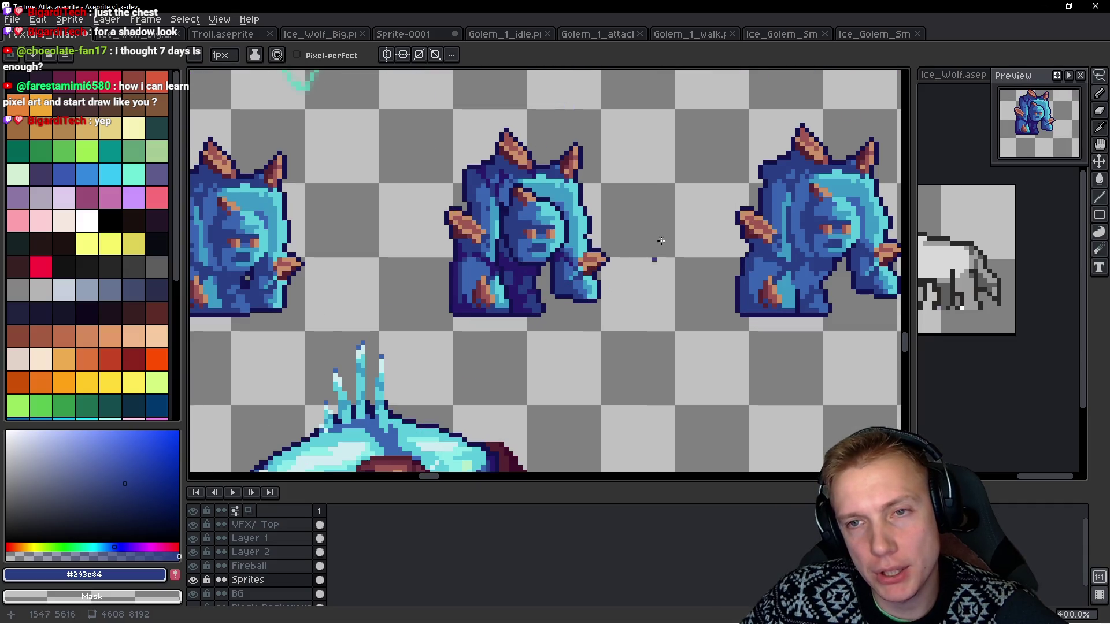
{"action": "scroll", "coordinate": [537, 278], "scroll_direction": "down", "scroll_amount": 2}
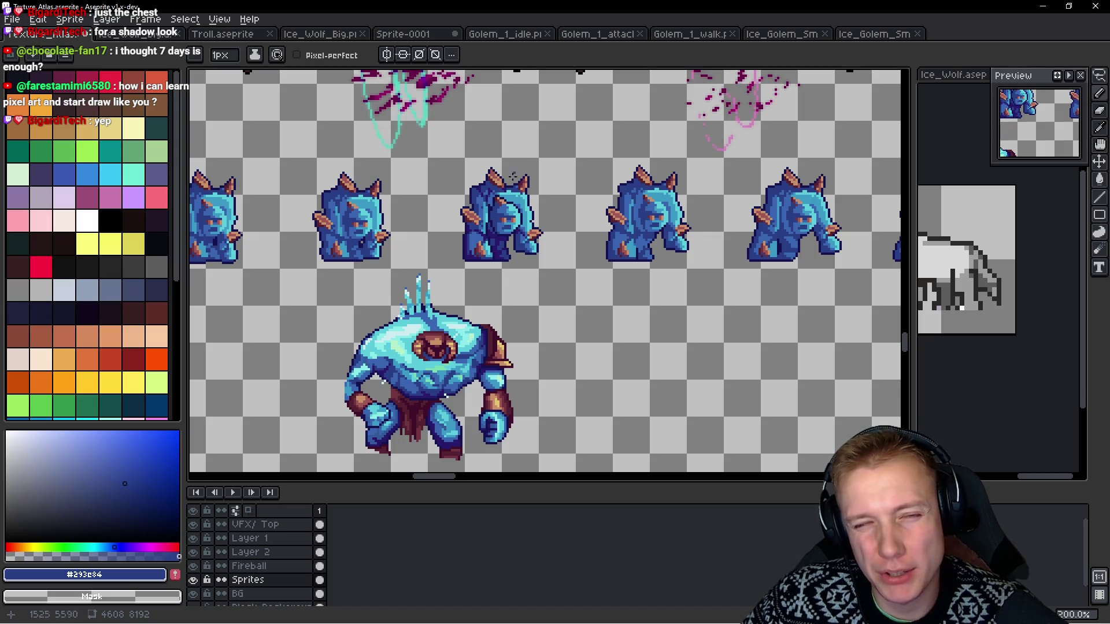
{"action": "scroll", "coordinate": [506, 216], "scroll_direction": "up", "scroll_amount": 4}
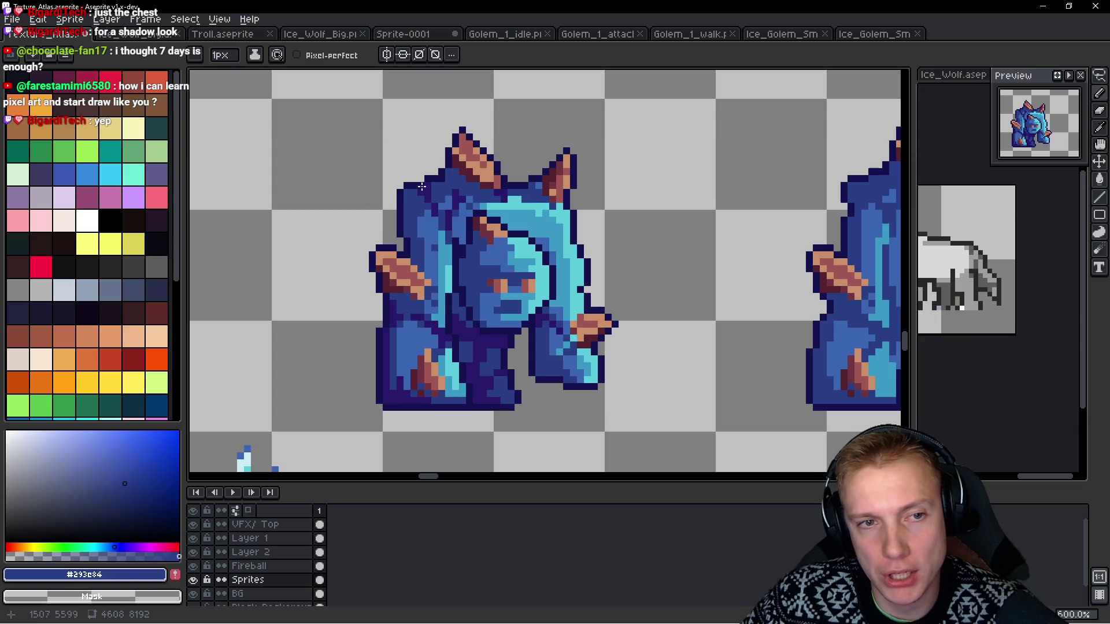
{"action": "scroll", "coordinate": [587, 166], "scroll_direction": "down", "scroll_amount": 3}
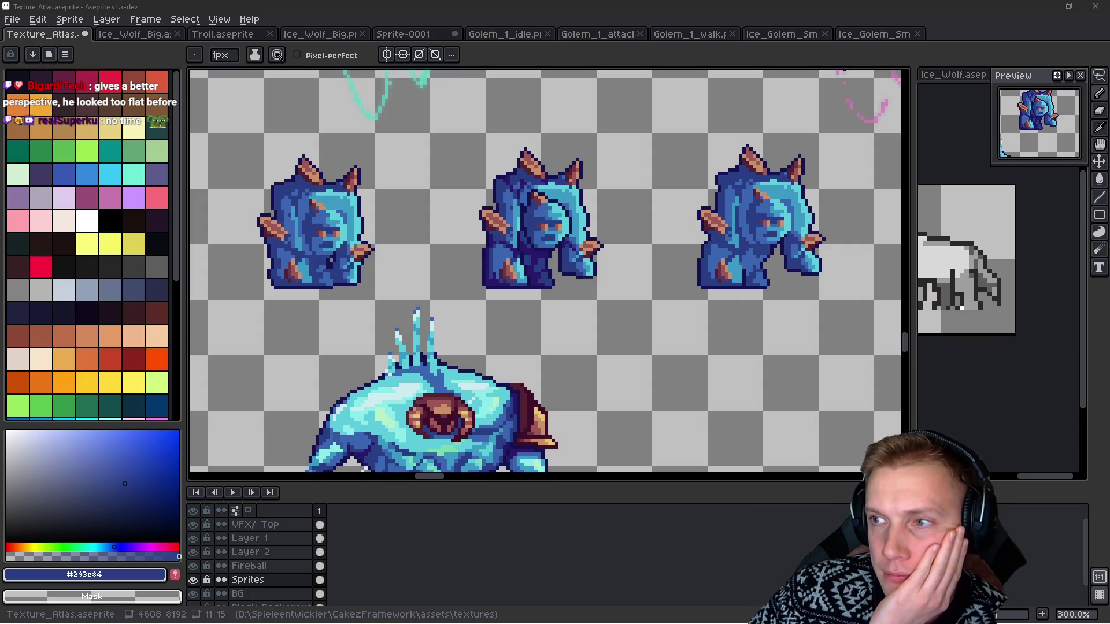
{"action": "key", "text": "alt+Tab"}
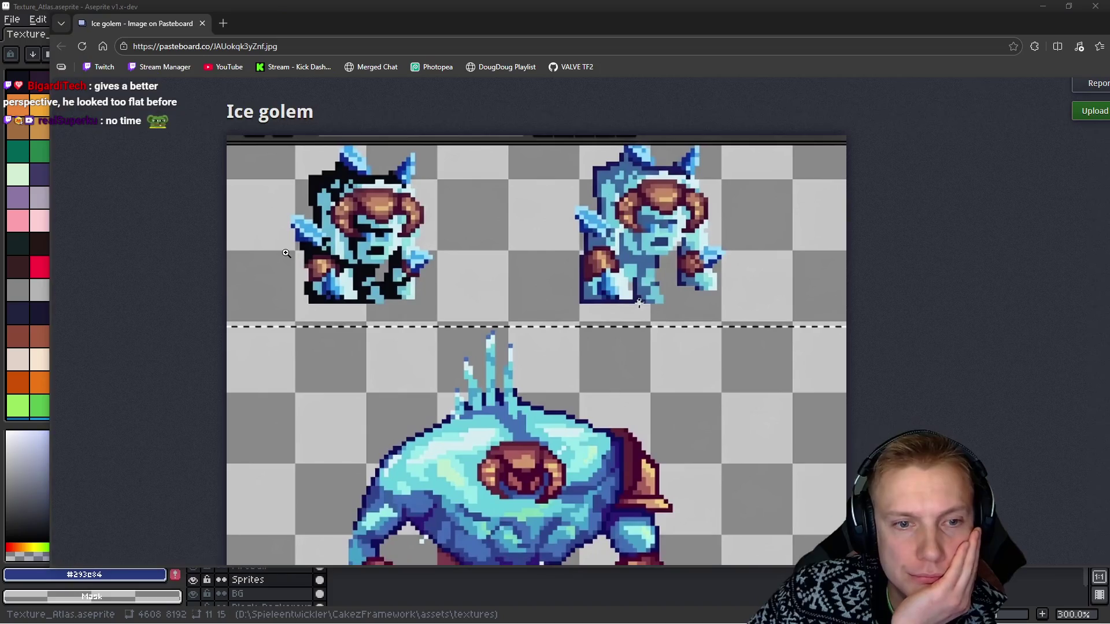
Scroll through the Ice golem reference sprites on Pasteboard.
{"action": "scroll", "coordinate": [495, 267], "scroll_direction": "down", "scroll_amount": 1}
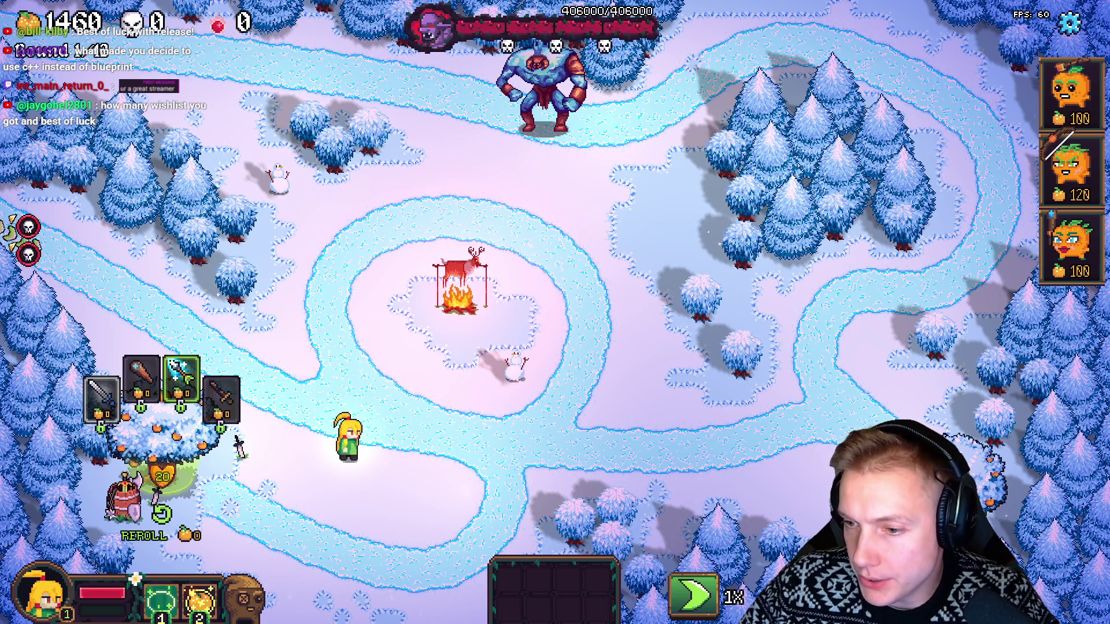
Copy the YouTube and Twitch wishlist links from the Notepad++ TODO list, then return to the game.
{"action": "key", "text": "alt+Tab"}
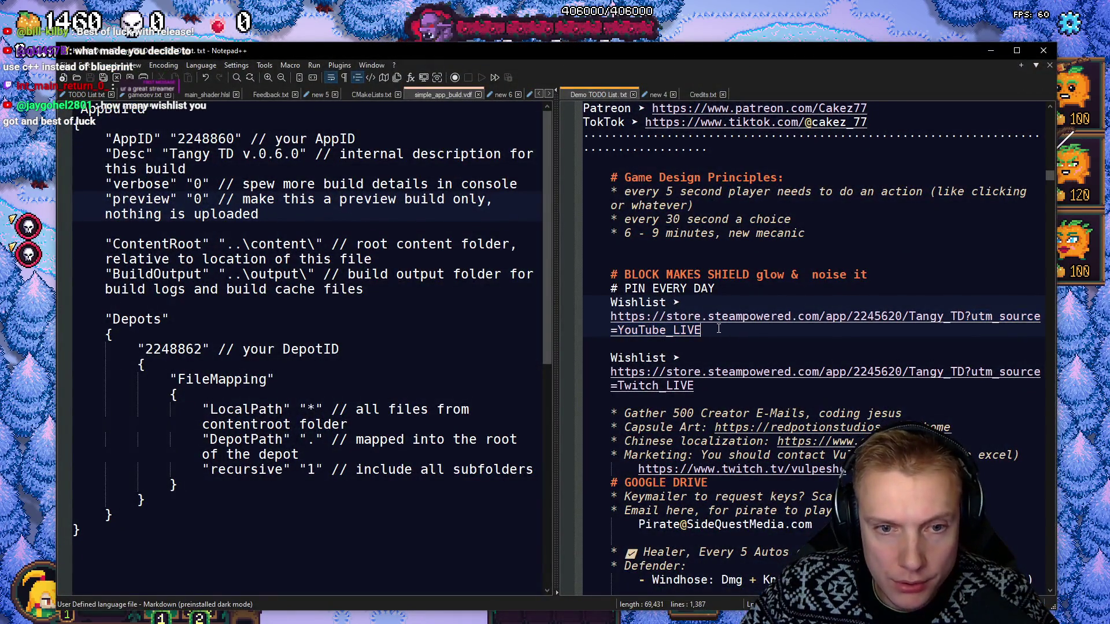
{"action": "left_click_drag", "start_coordinate": [727, 340], "coordinate": [613, 304]}
{"action": "key", "text": "alt+Tab"}
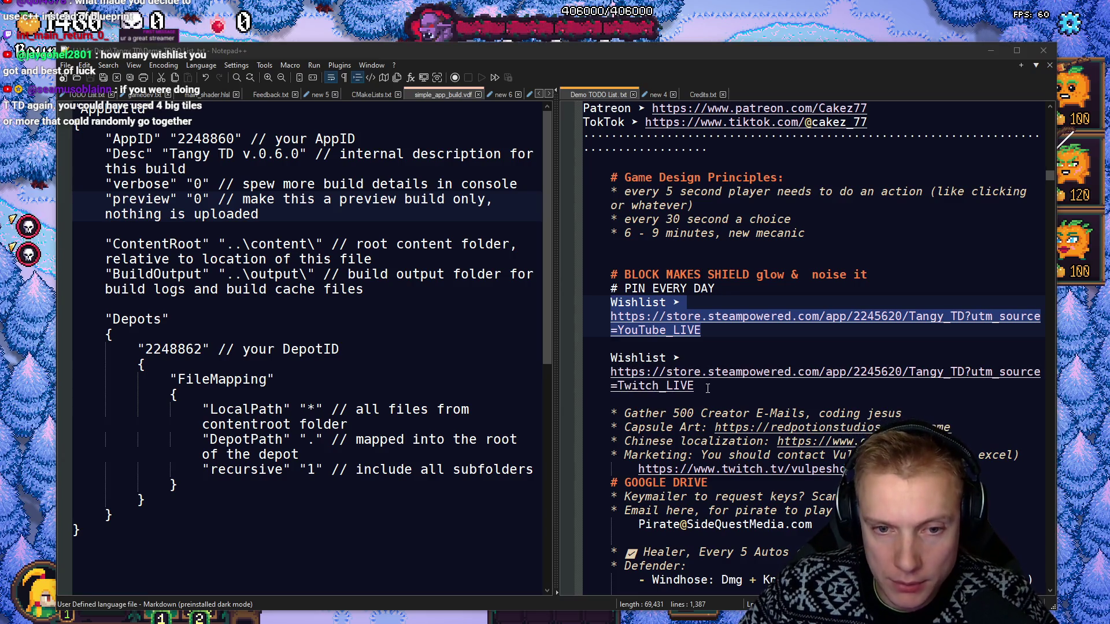
{"action": "left_click_drag", "start_coordinate": [694, 386], "coordinate": [613, 359]}
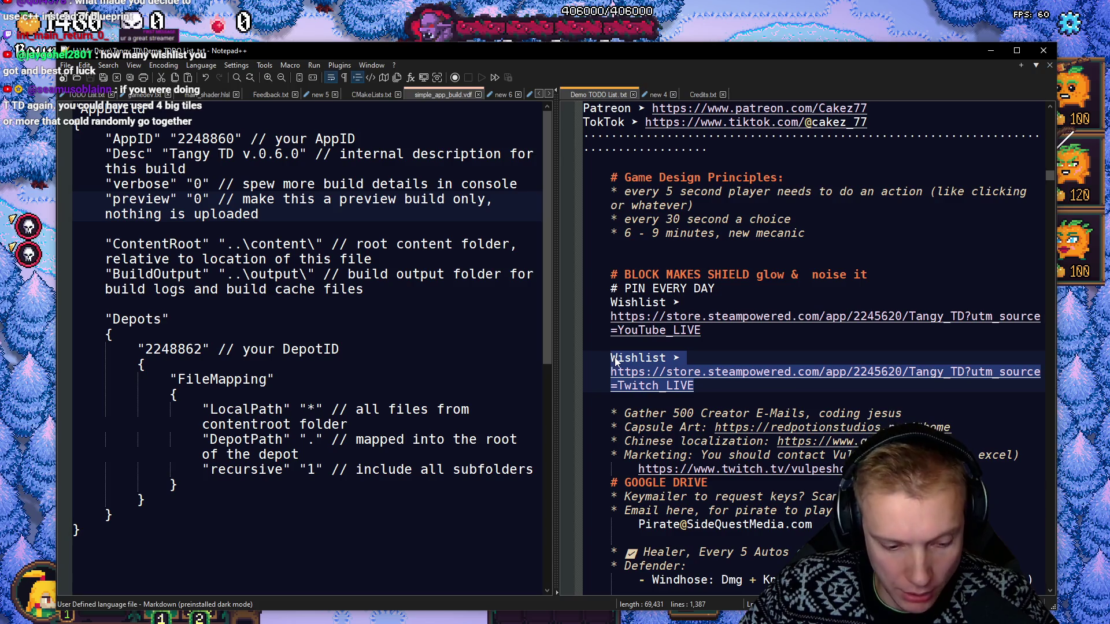
{"action": "key", "text": "alt+Tab"}
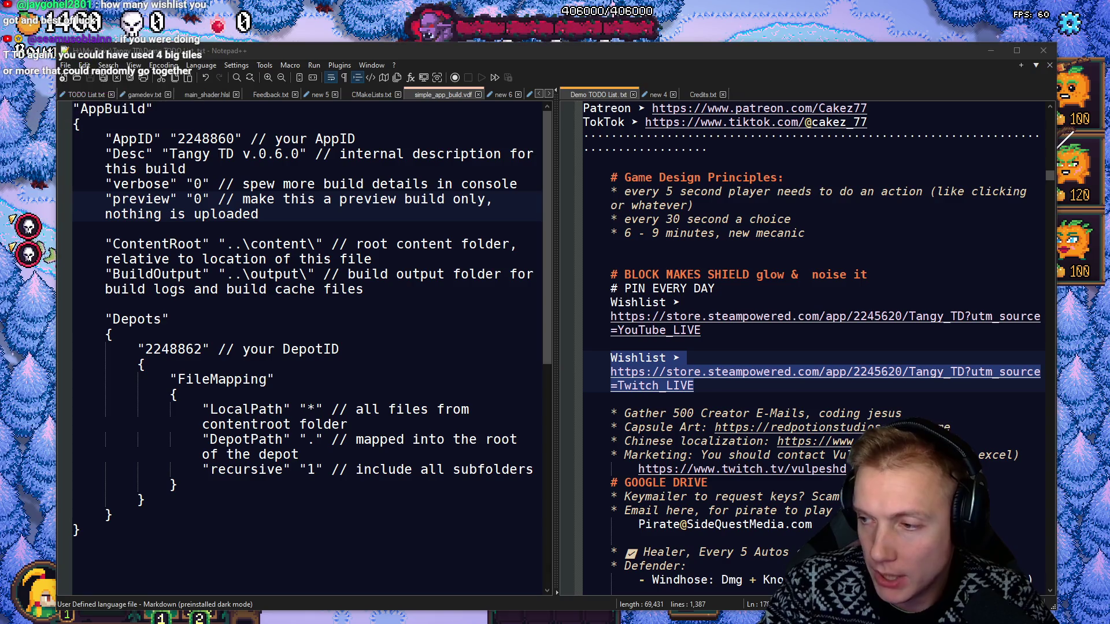
{"action": "key", "text": "alt+Tab"}
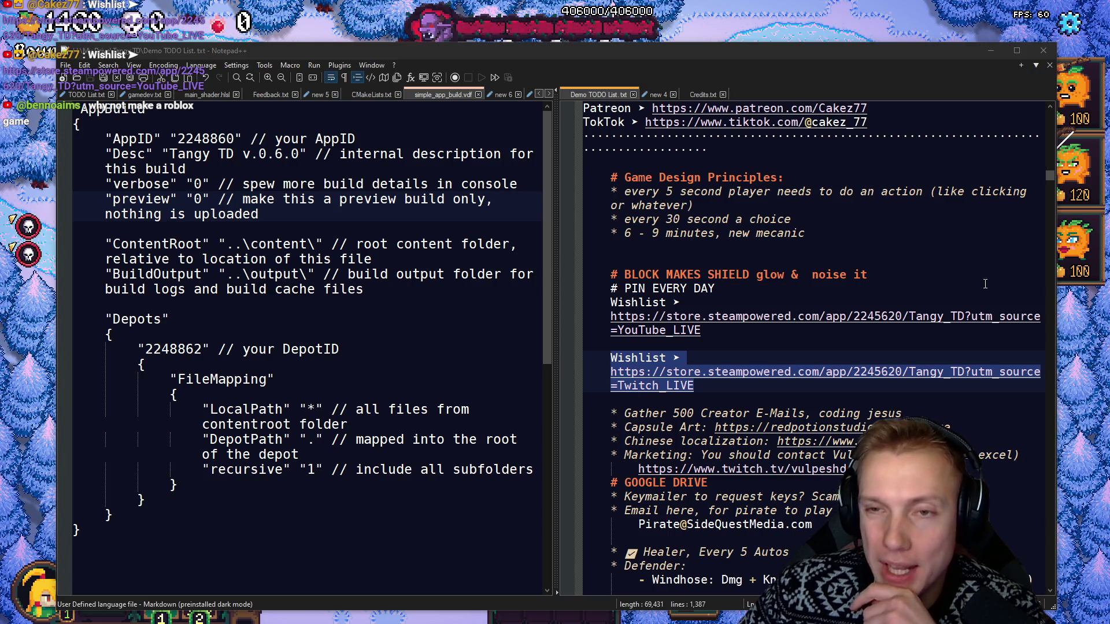
{"action": "key", "text": "alt+Tab"}
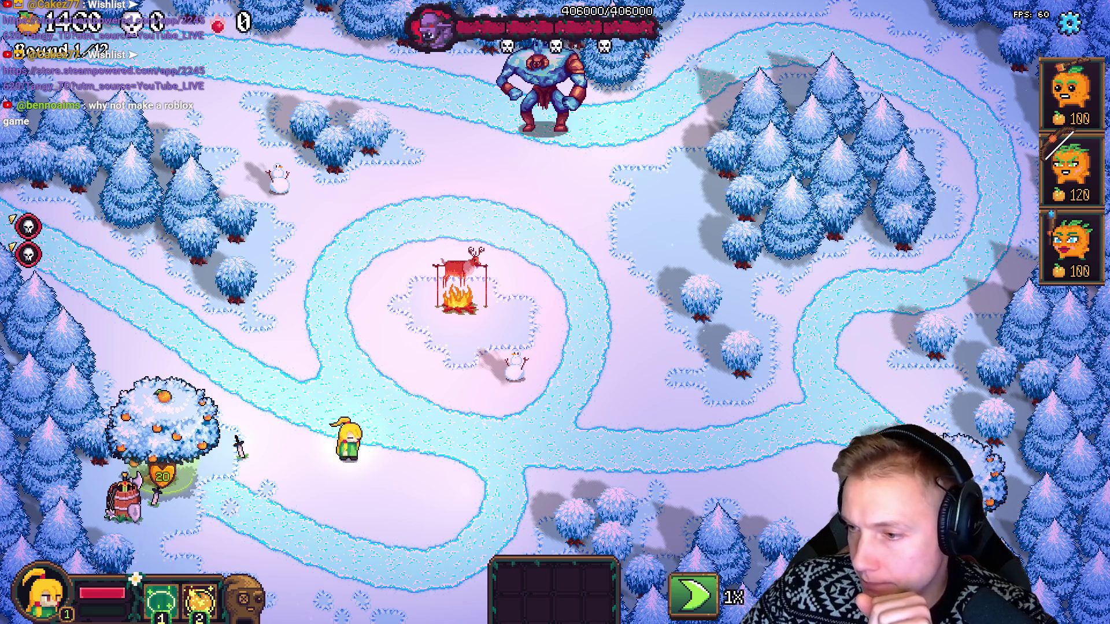
From Steamworks home, open Tangy TD (2245620) and its Sales & Activations Reports.
{"action": "key", "text": "alt+Tab"}
{"action": "middle_click", "coordinate": [446, 57]}
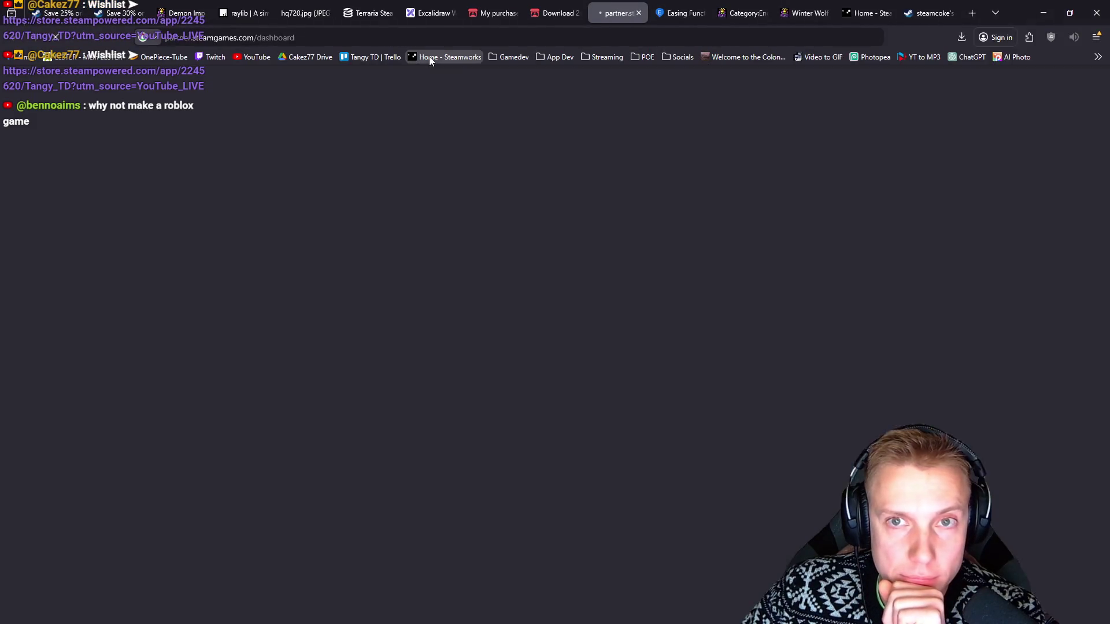
{"action": "left_click", "coordinate": [870, 12]}
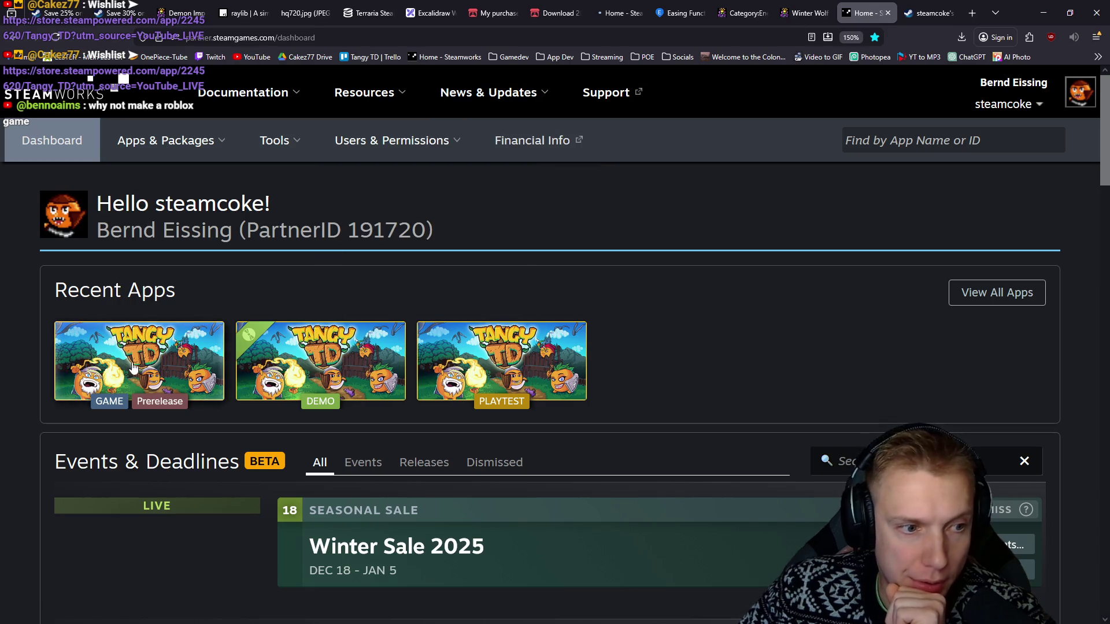
{"action": "left_click", "coordinate": [222, 352]}
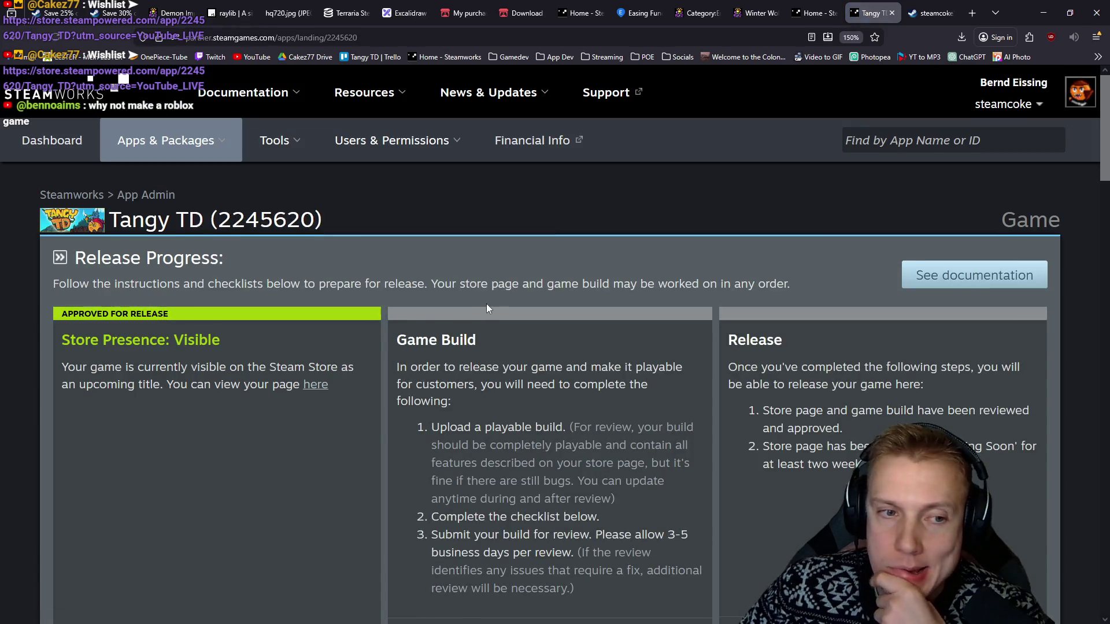
{"action": "scroll", "coordinate": [486, 303], "scroll_direction": "down", "scroll_amount": 10}
{"action": "scroll", "coordinate": [480, 293], "scroll_direction": "up", "scroll_amount": 5}
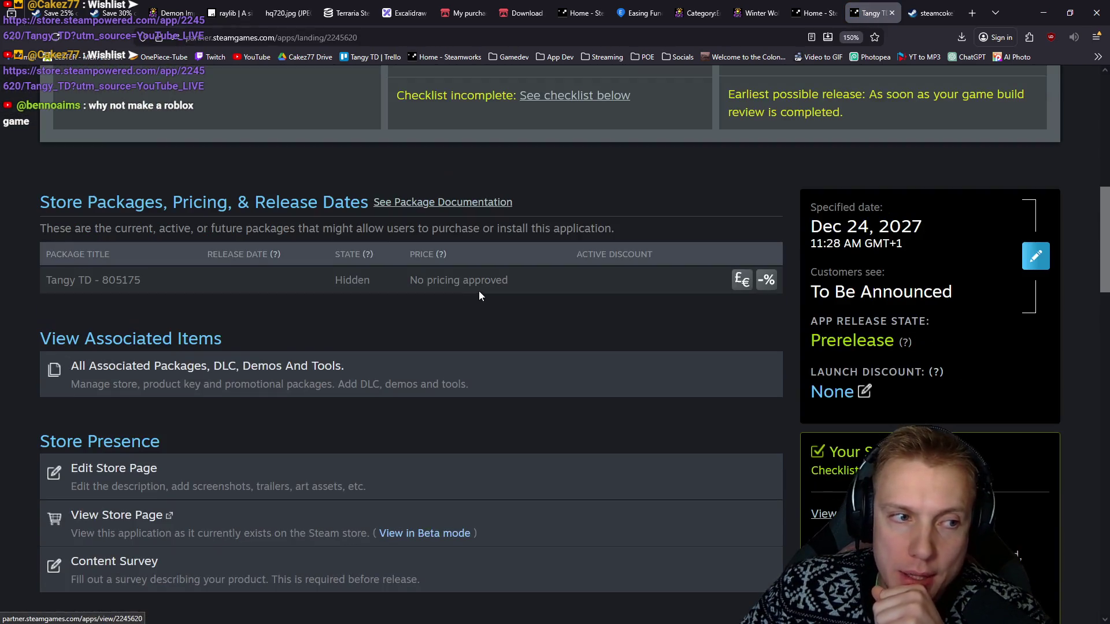
{"action": "scroll", "coordinate": [186, 428], "scroll_direction": "down", "scroll_amount": 6}
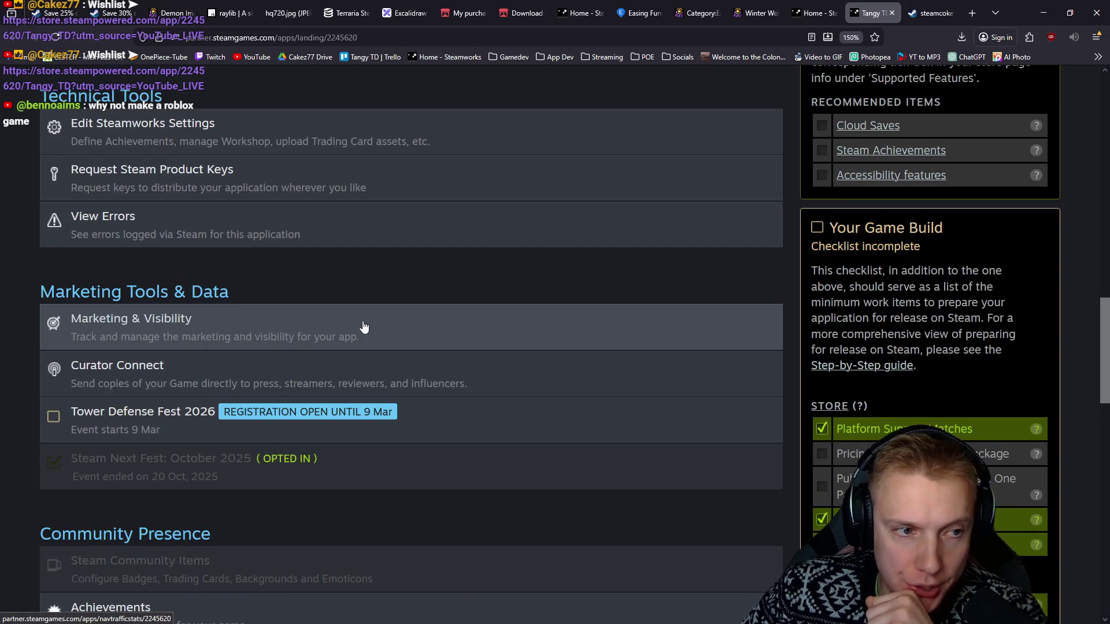
{"action": "scroll", "coordinate": [363, 327], "scroll_direction": "down", "scroll_amount": 7}
{"action": "left_click", "coordinate": [289, 321]}
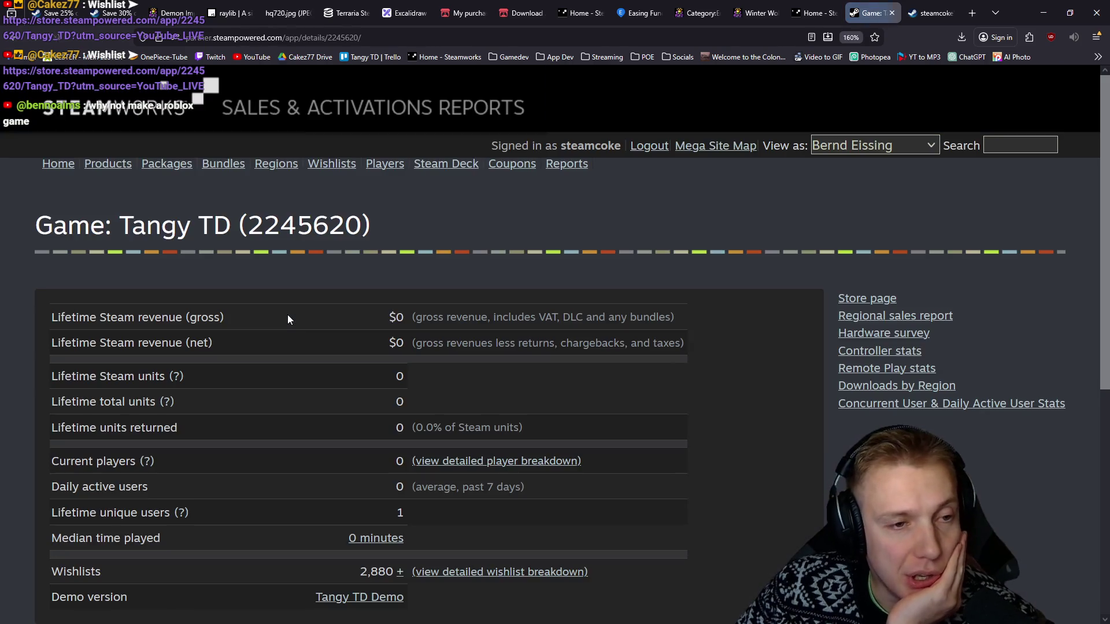
Review 2,880 lifetime wishlists and today's balance of 15, then switch to YouTube Studio analytics.
{"action": "scroll", "coordinate": [291, 320], "scroll_direction": "down", "scroll_amount": 3}
{"action": "scroll", "coordinate": [292, 326], "scroll_direction": "down", "scroll_amount": 3}
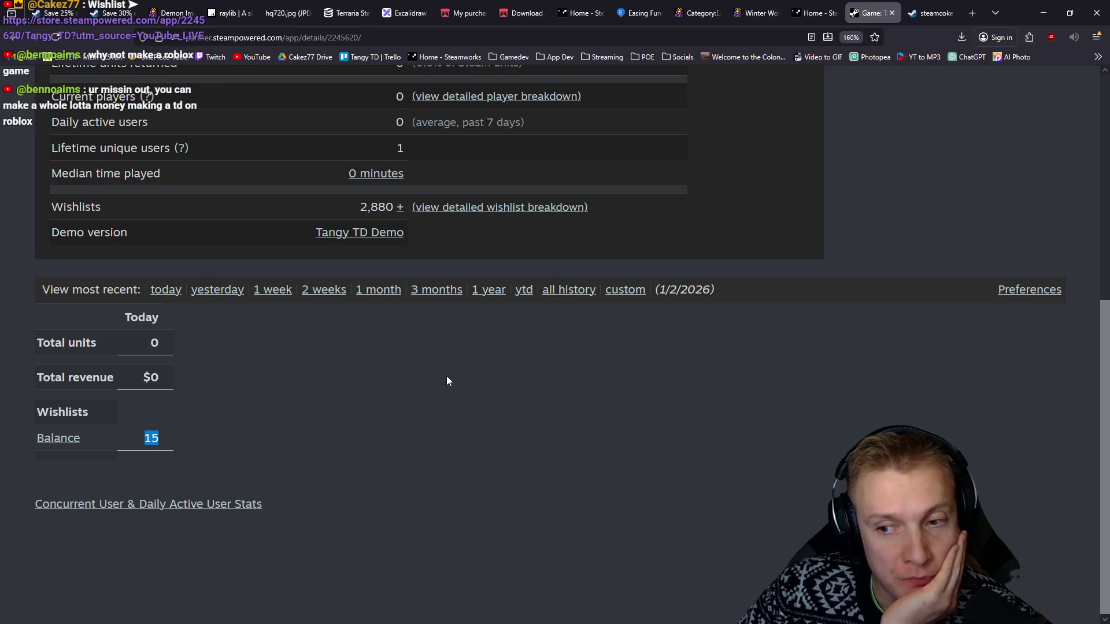
{"action": "key", "text": "alt+Tab"}
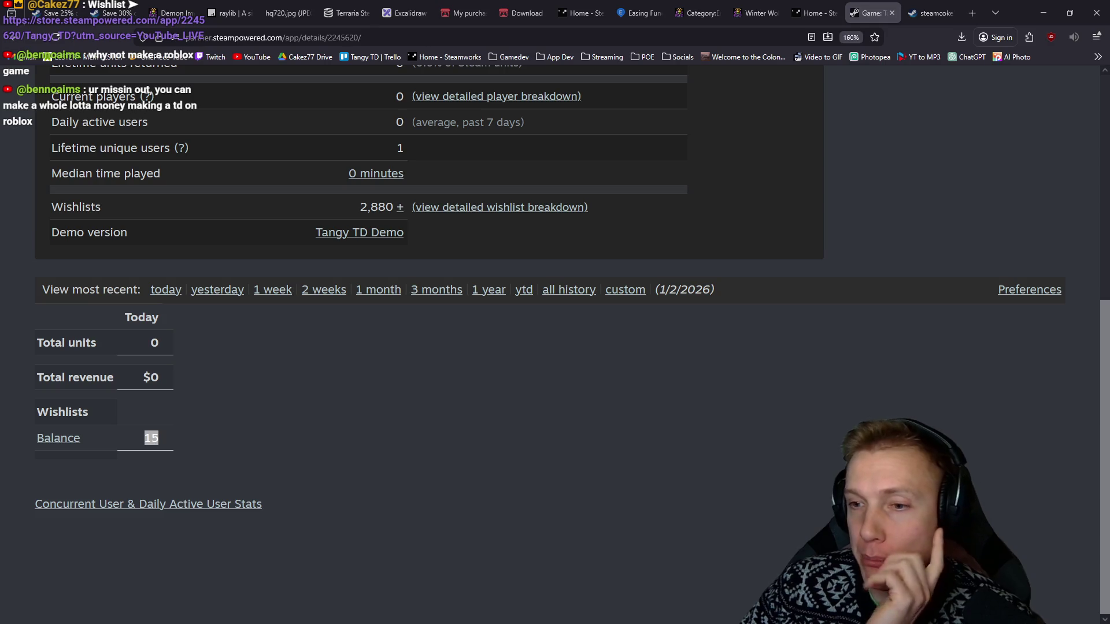
{"action": "key", "text": "alt+Tab"}
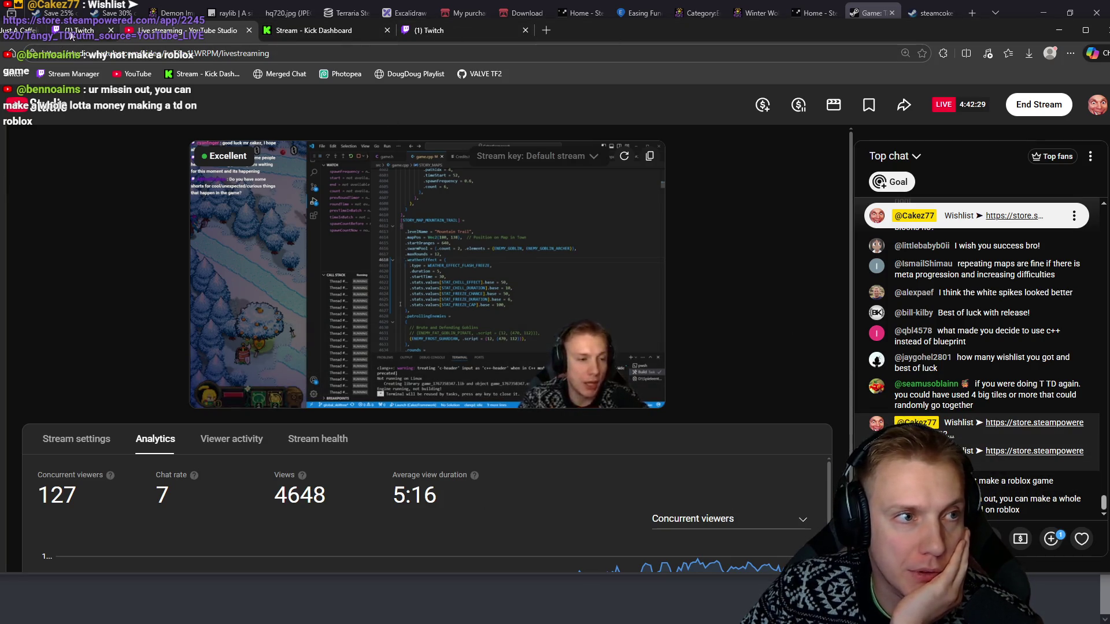
Switch to the Twitch Stream Manager browser tab.
{"action": "left_click", "coordinate": [84, 35]}
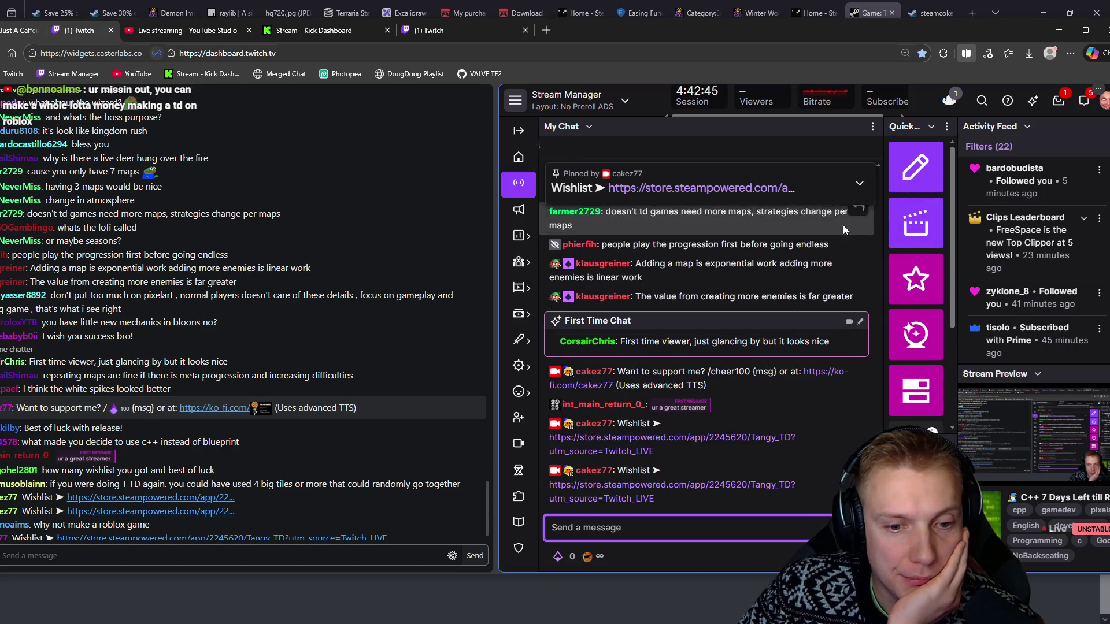
Move the Edge stream window to the lower right, revealing Tangy TD's Steamworks sales report.
{"action": "left_click_drag", "start_coordinate": [927, 29], "coordinate": [1109, 196]}
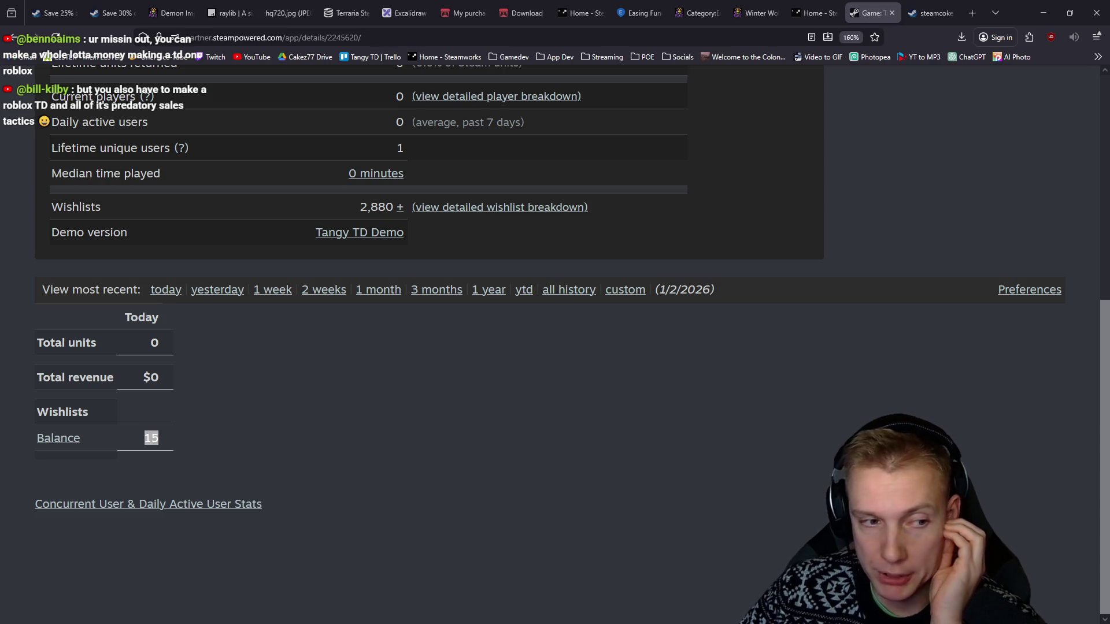
Deselect the wishlist balance of 15 and return to the top of the Tangy TD report.
{"action": "left_click", "coordinate": [322, 440]}
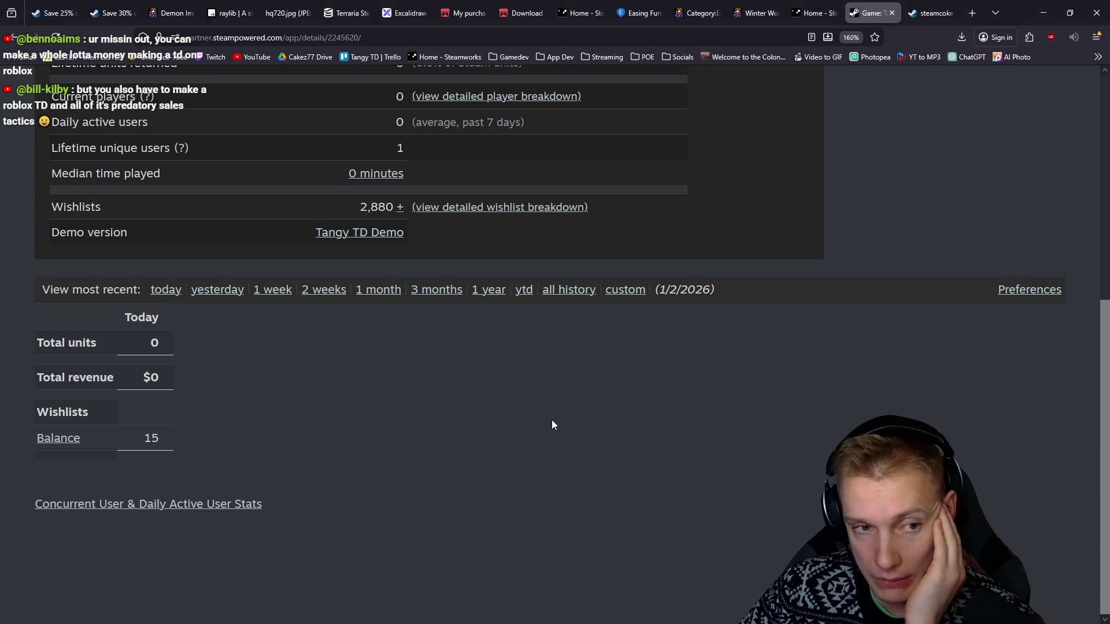
{"action": "scroll", "coordinate": [552, 421], "scroll_direction": "up", "scroll_amount": 5}
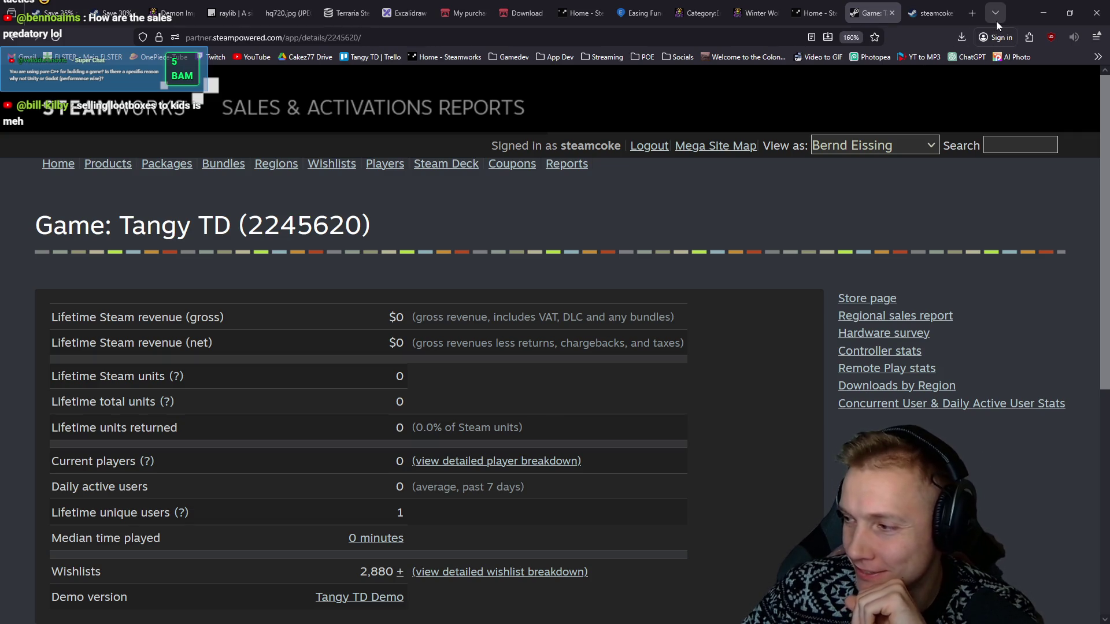
Minimize the browser to show the Tangy TD game, then walk the hero to the campfire clearing.
{"action": "left_click", "coordinate": [1043, 12]}
{"action": "left_click", "coordinate": [480, 373]}
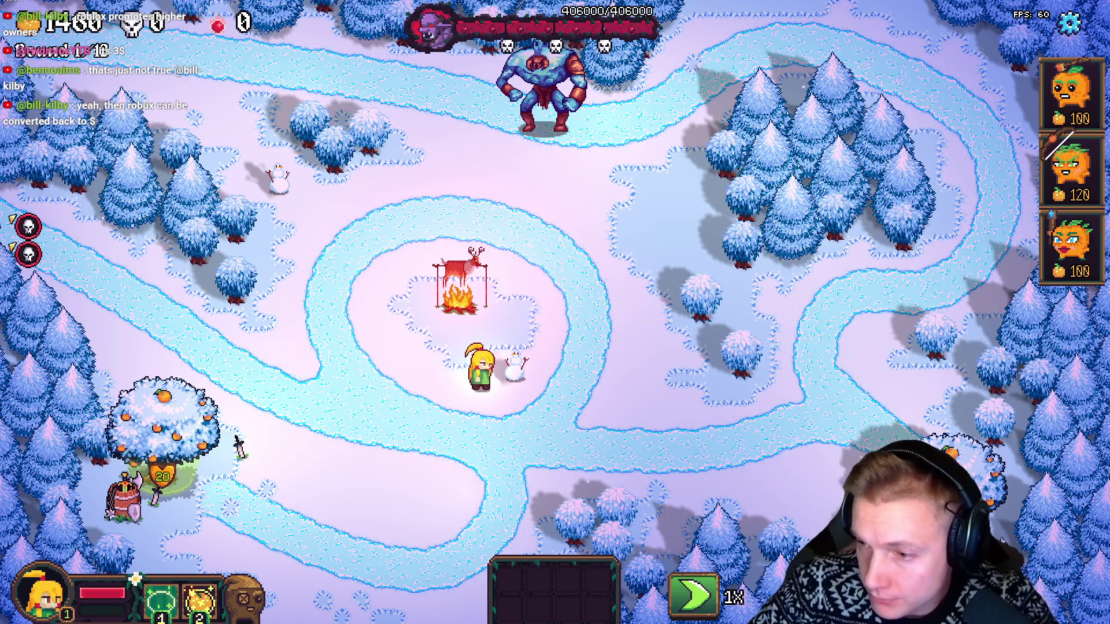
{"action": "key", "text": "alt+Tab"}
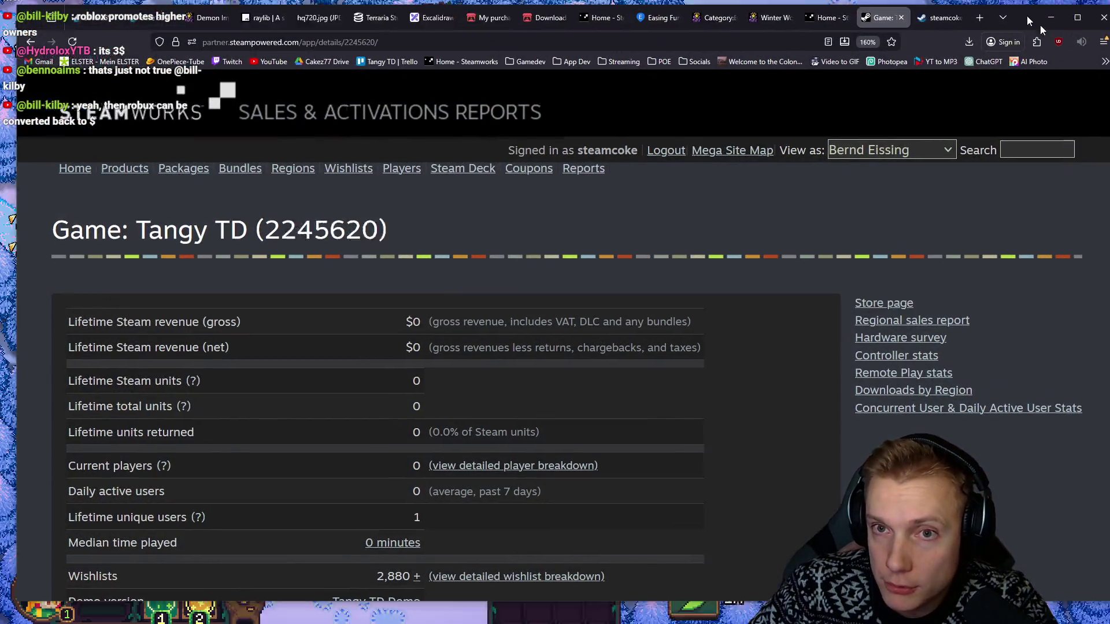
{"action": "left_click", "coordinate": [1050, 18]}
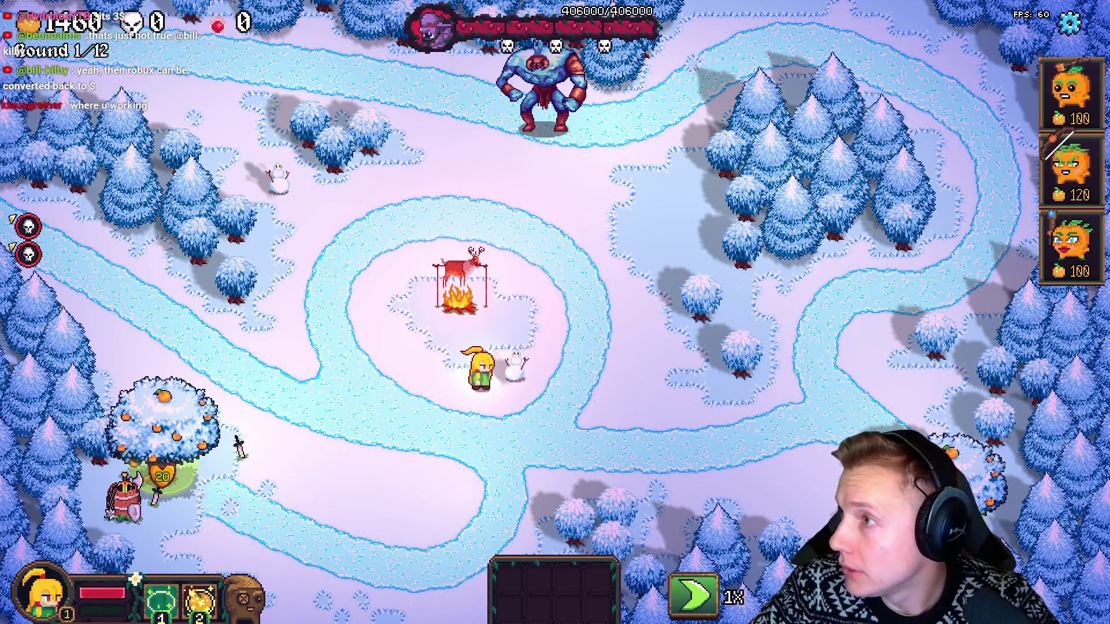